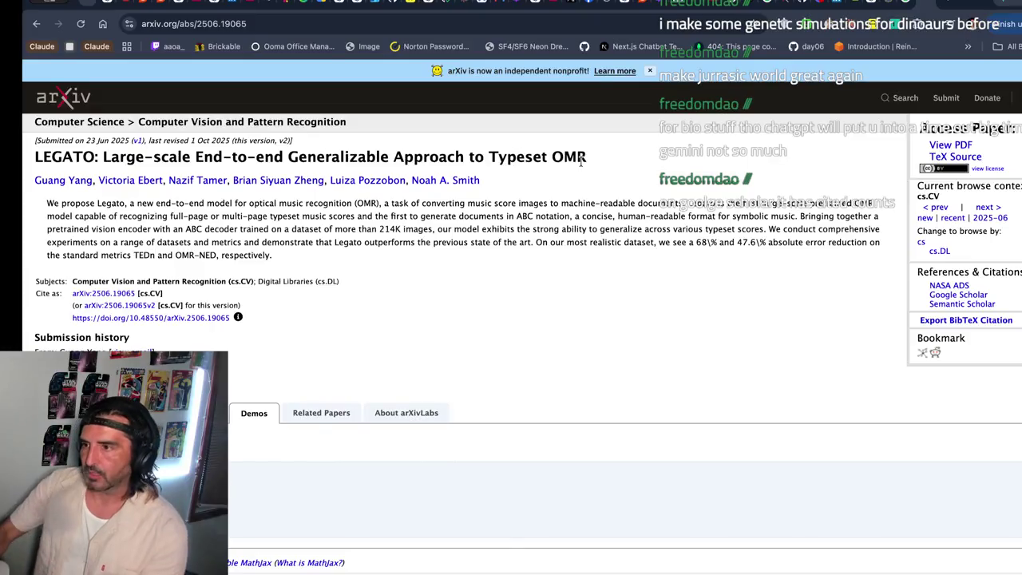
- Ask ChatGPT to briefly recommend how to survey the AI research landscape through popular vetted white papers
key(ctrl+t)
text(chat)
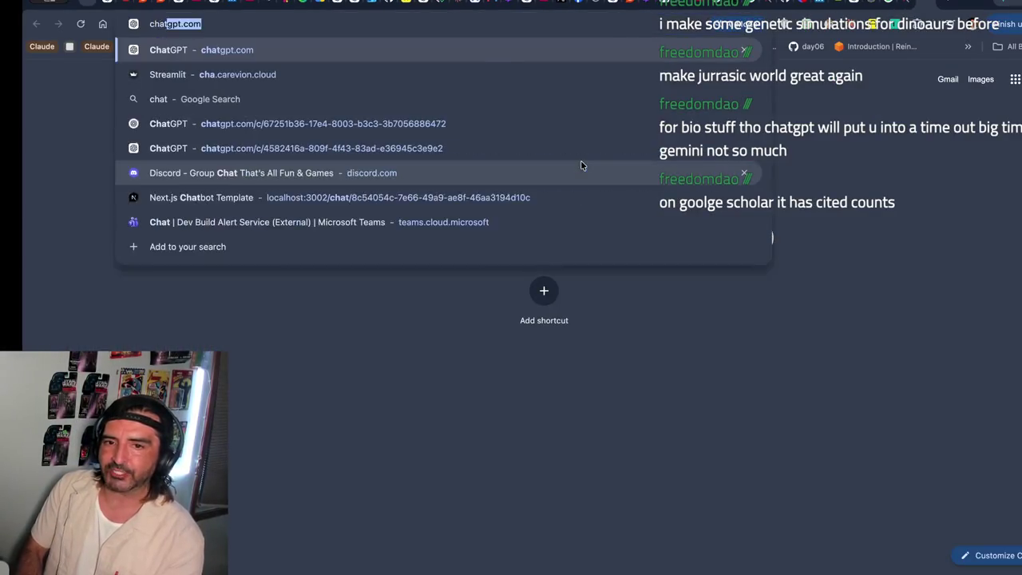
key(Return)
text(here is the )
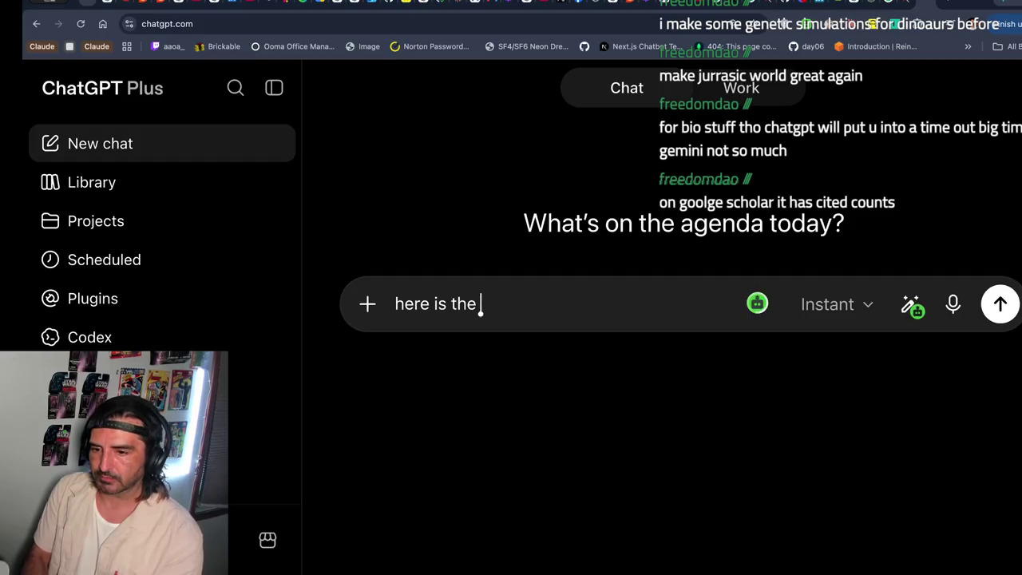
text(deal, i want to know the l)
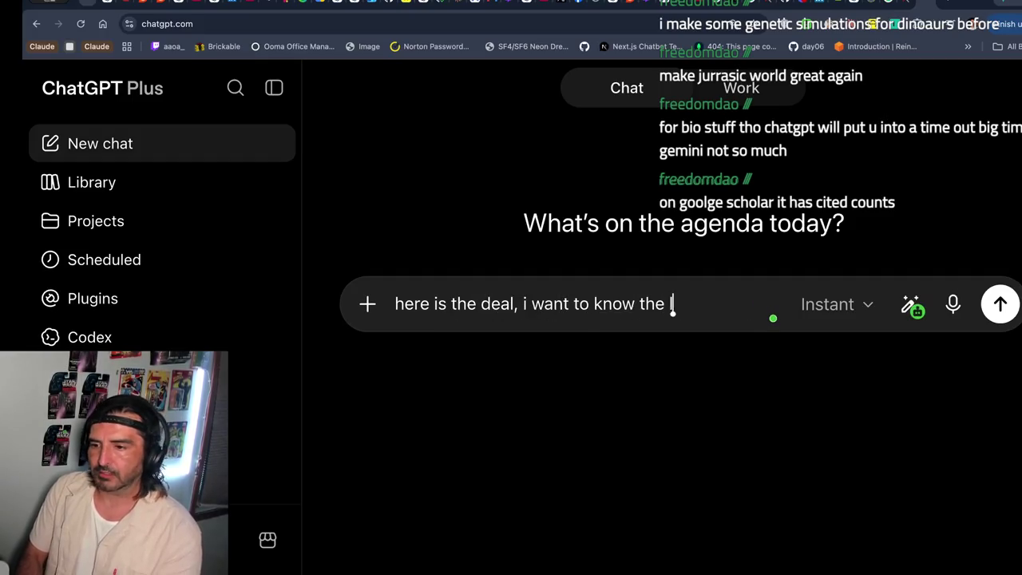
text(andscape of)
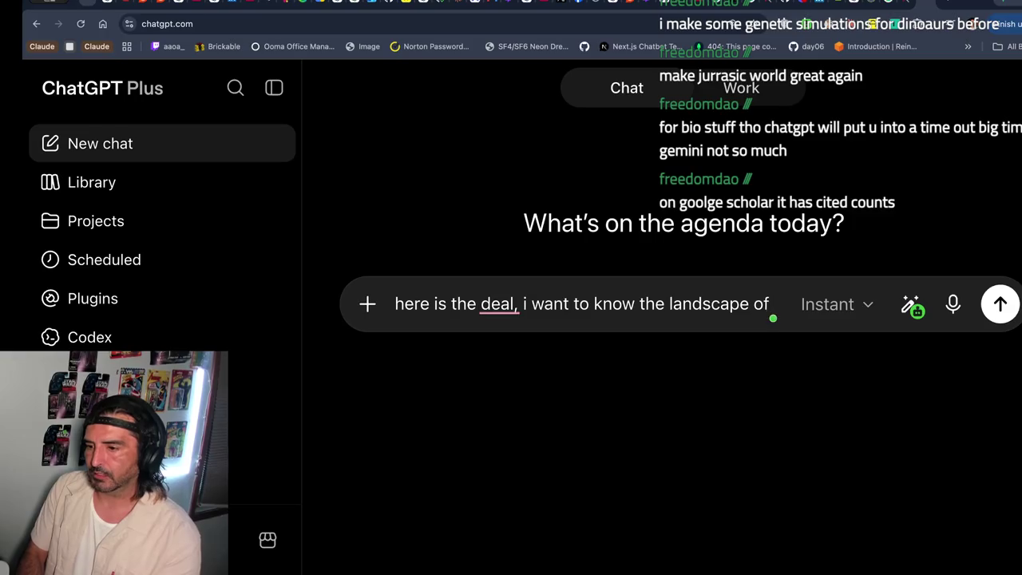
text( ai research by viewin)
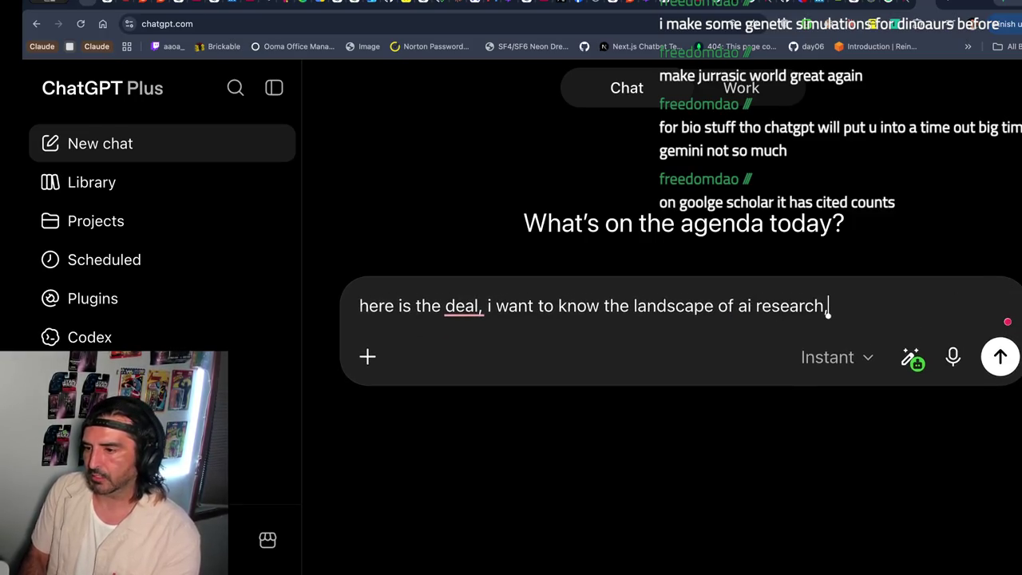
text(g po)
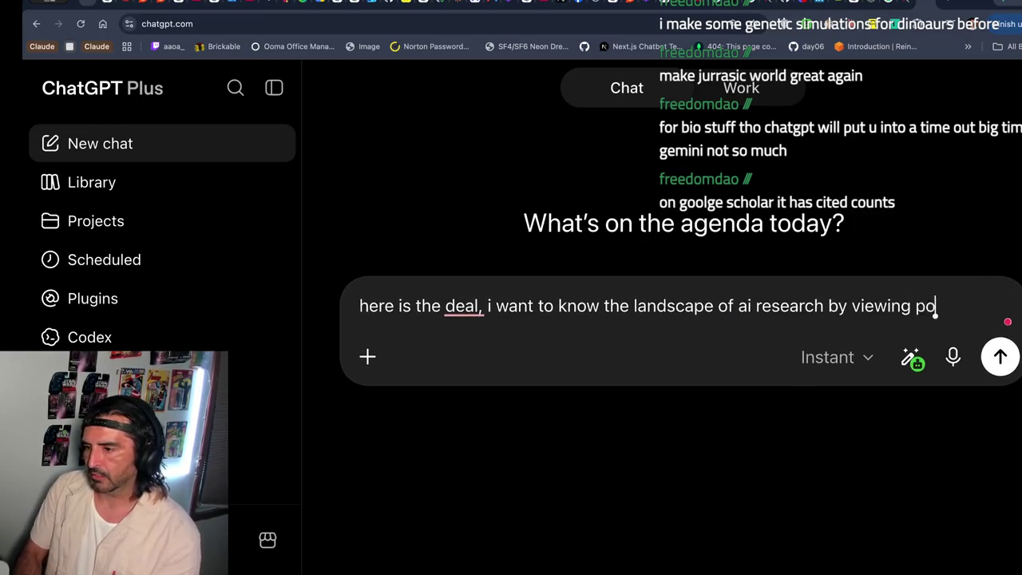
text(pular ai)
key(BackSpace)
key(BackSpace)
text(vetted white )
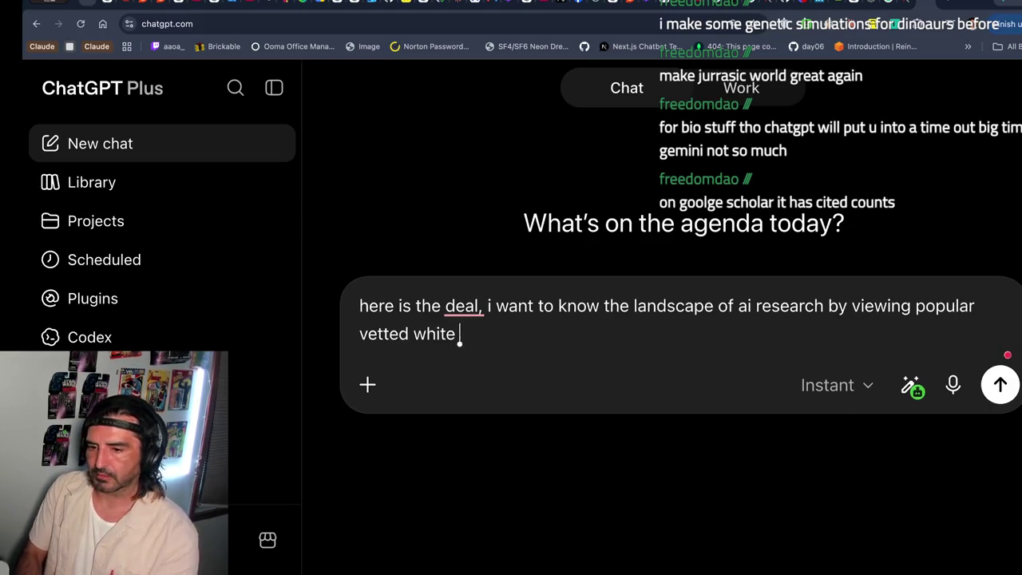
text(papers, reccome)
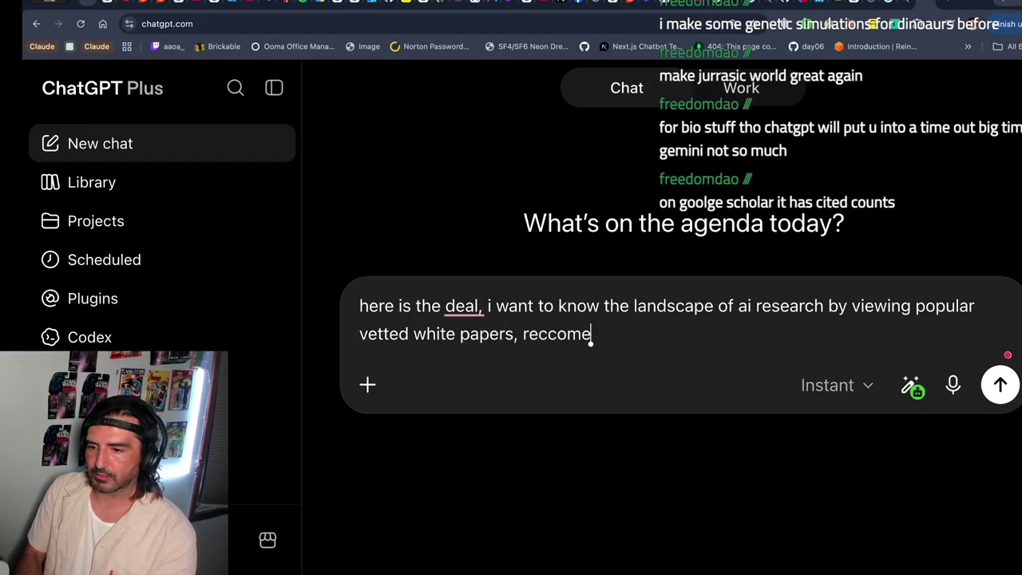
text(dn a way to do it. be brief)
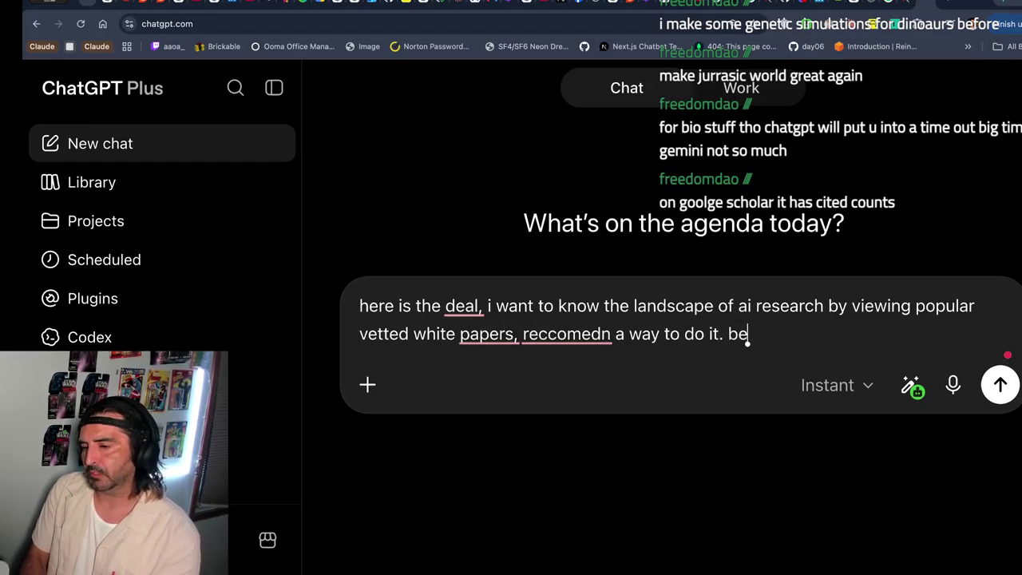
key(Return)
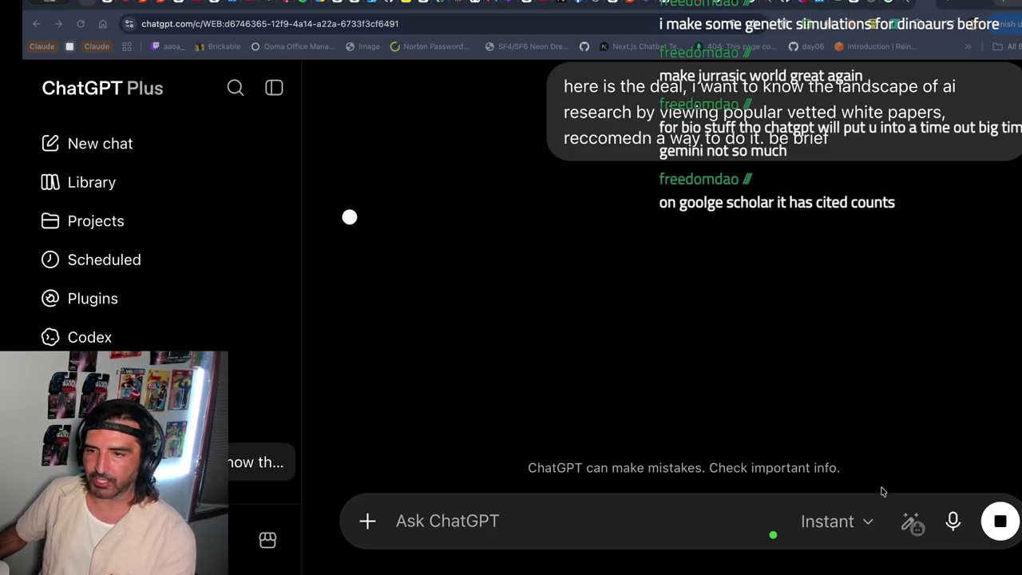
click(906, 2)
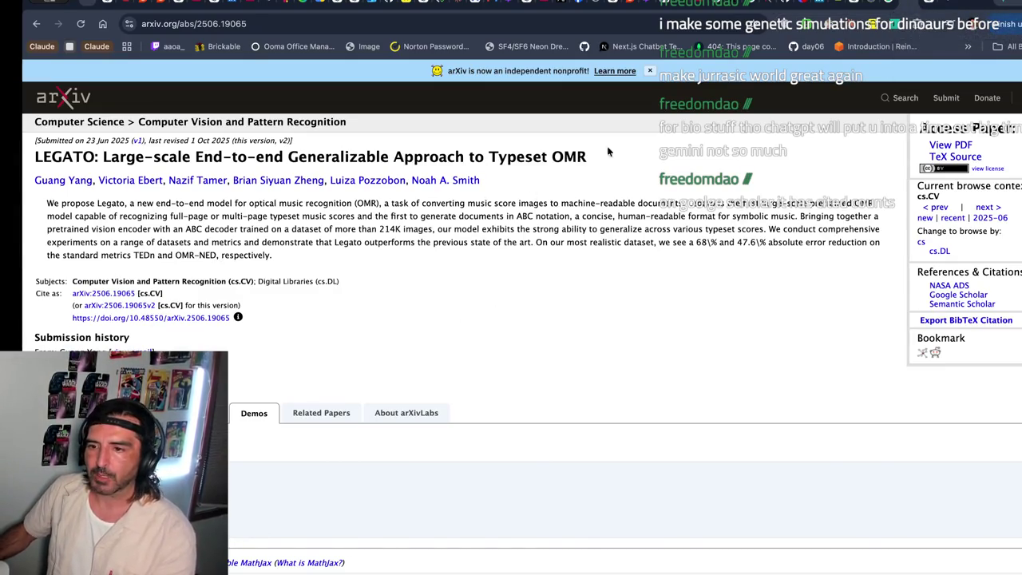
- Search Google for the LEGATO paper title followed by 'google scholar'
mouse_move(628, 159)
mouse_down()
mouse_move(44, 143)
mouse_move(36, 159)
mouse_up()
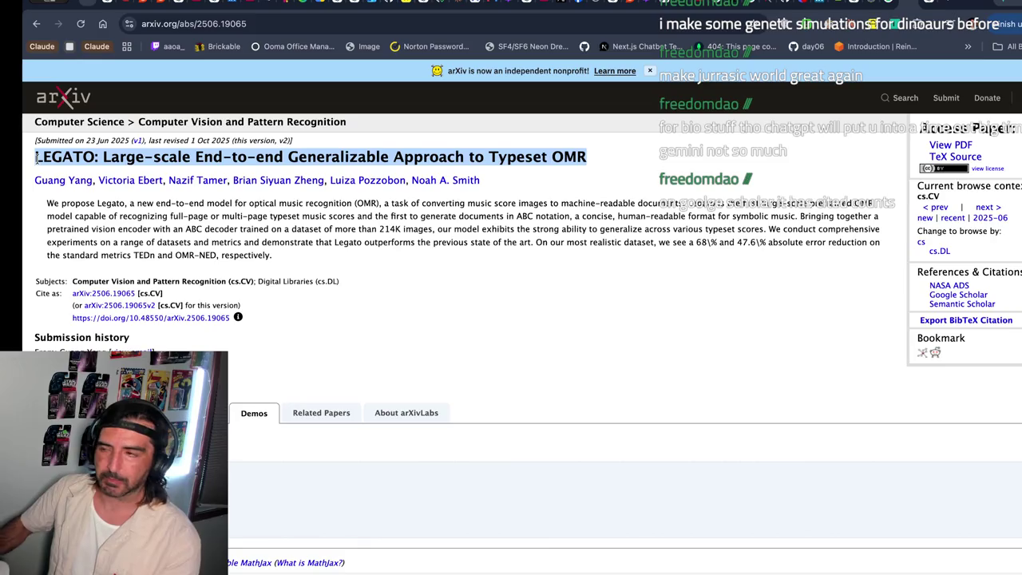
key(ctrl+c)
key(ctrl+t)
key(ctrl+v)
text(google scholar)
key(Return)
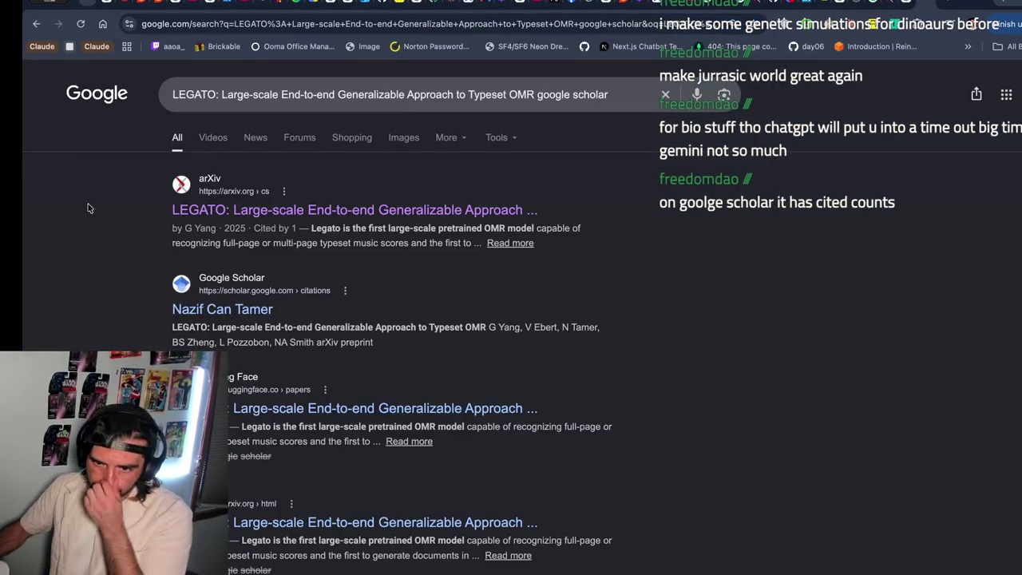
- Find the Google Scholar result and open the co-author's Scholar profile
scroll(160, 263, down, 2)
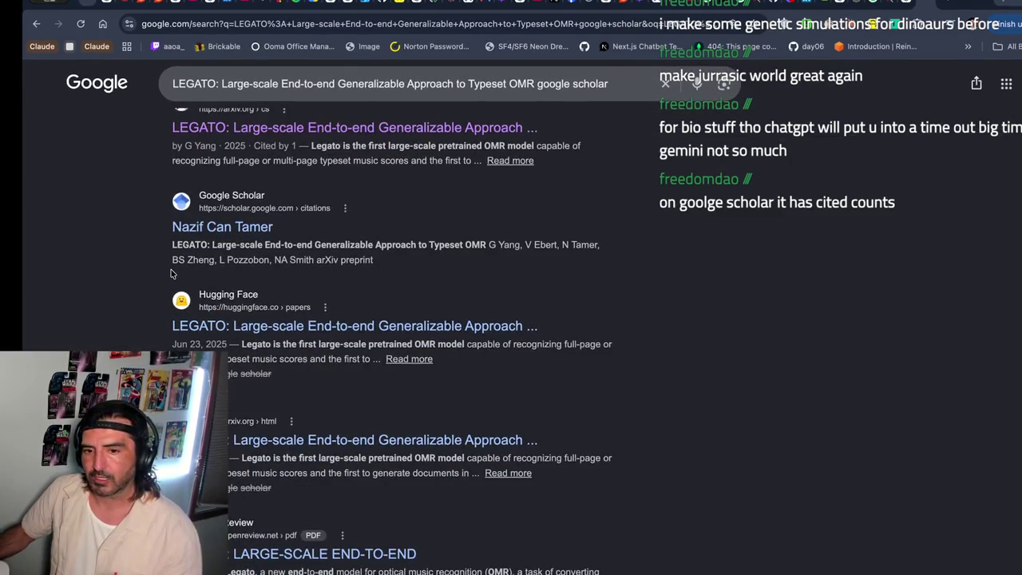
triple_click(269, 261)
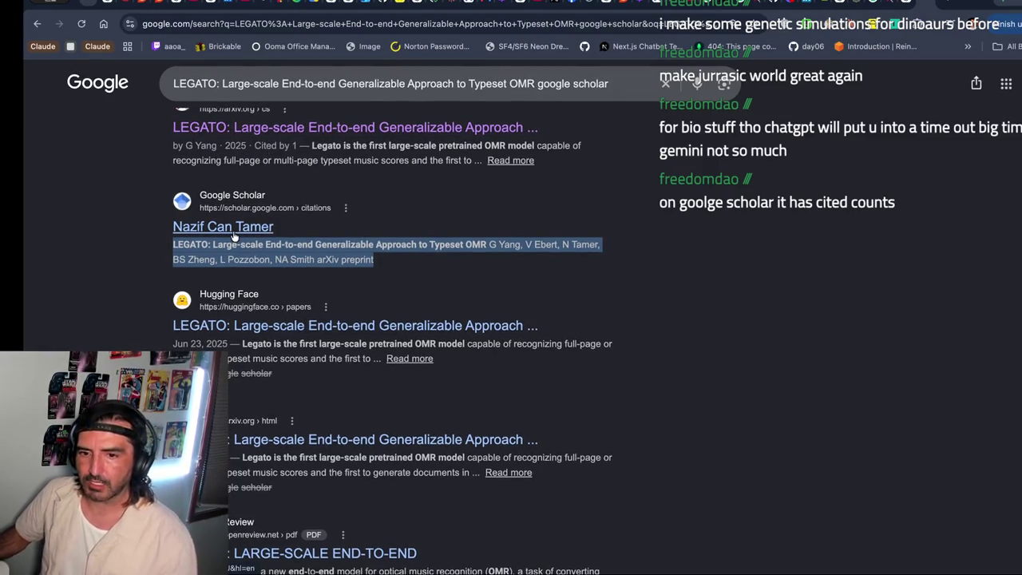
drag(149, 228, 159, 257)
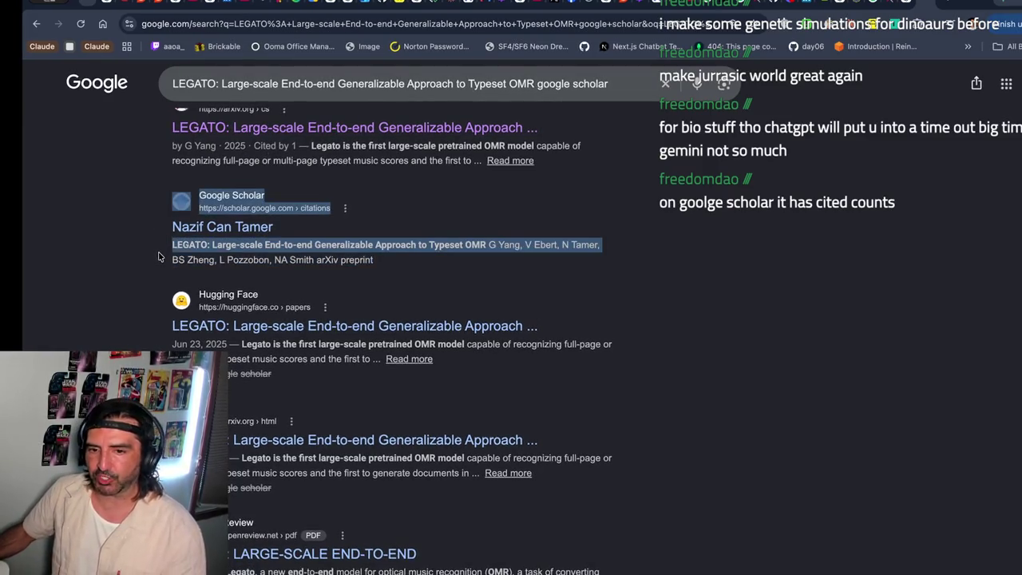
click(207, 228)
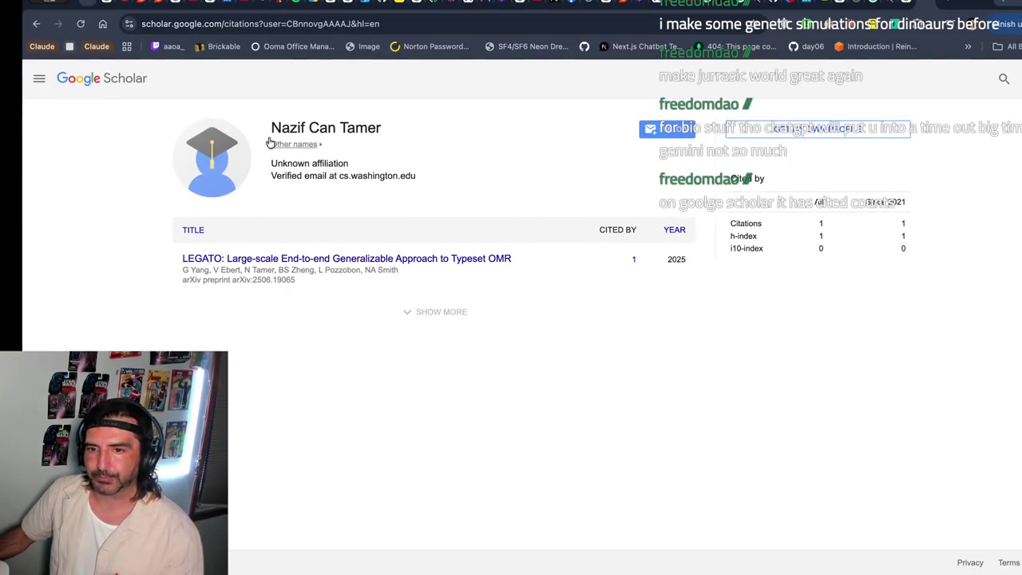
- Check the LEGATO paper's citation count from the author's Scholar profile
drag(271, 121, 303, 176)
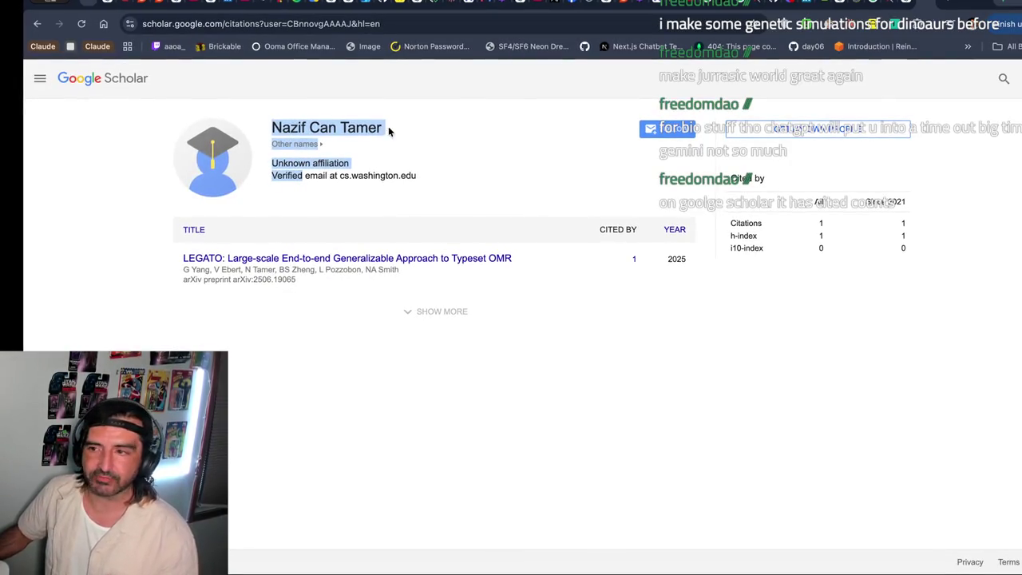
click(301, 259)
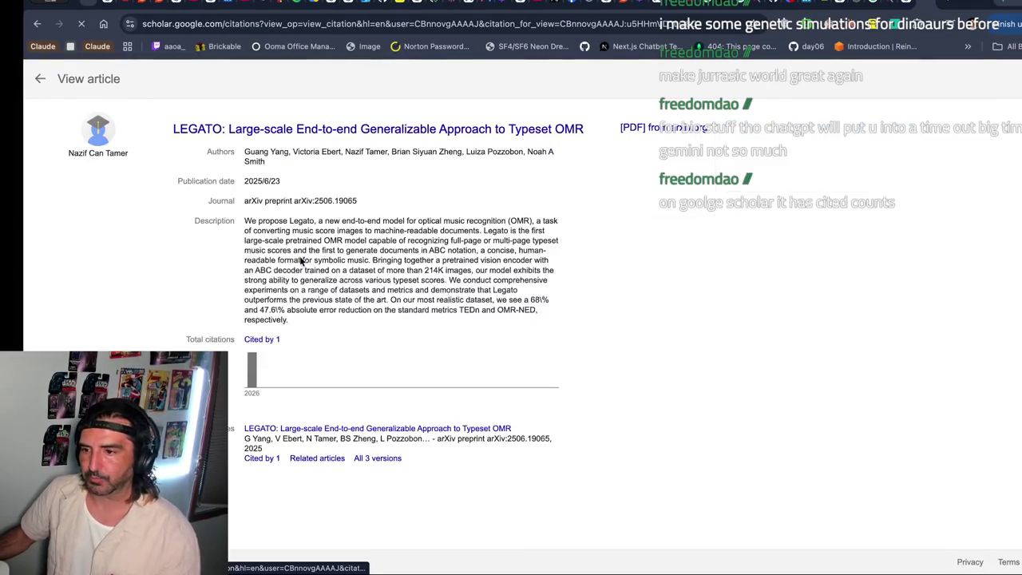
click(35, 23)
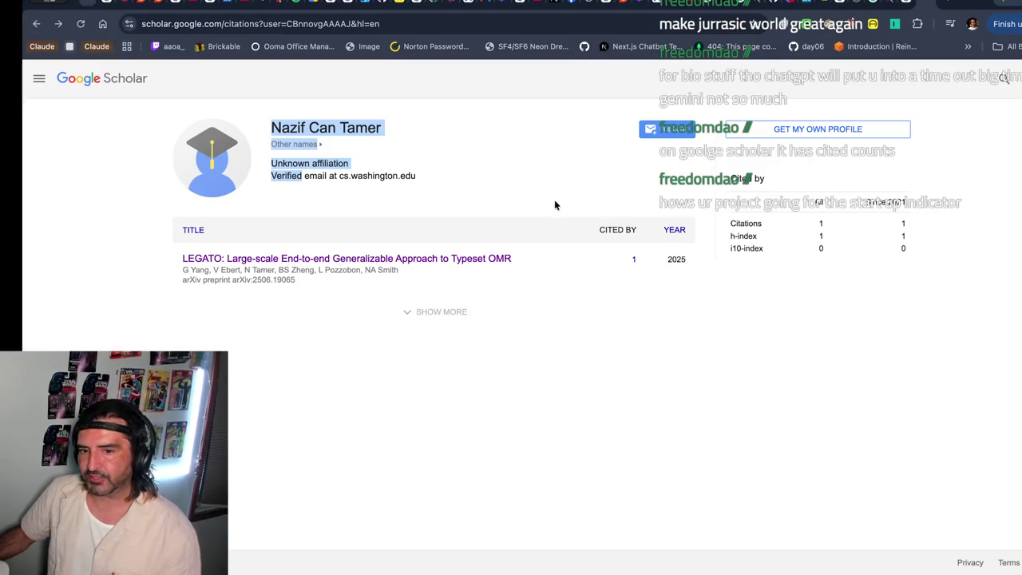
drag(561, 206, 578, 262)
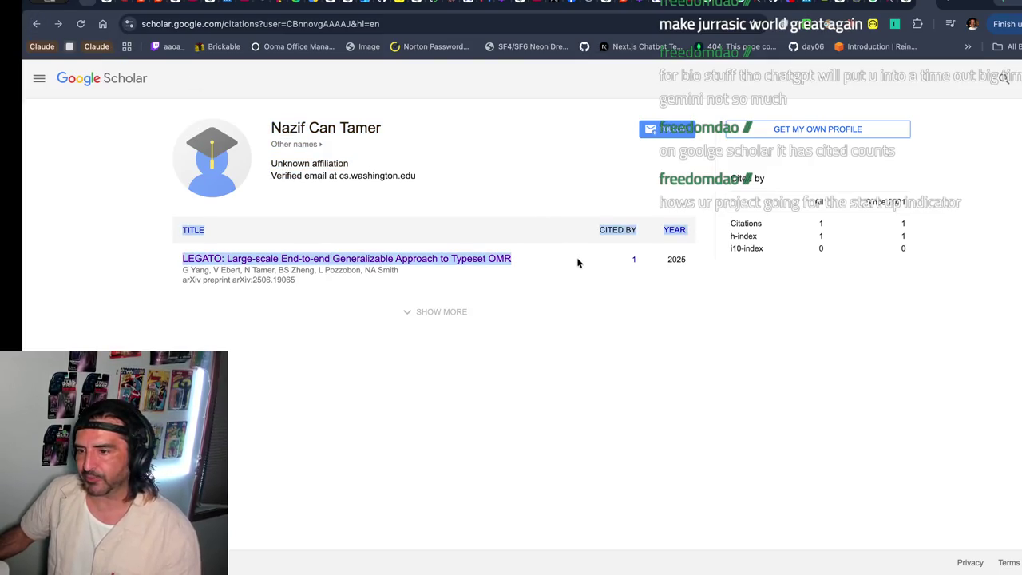
click(634, 258)
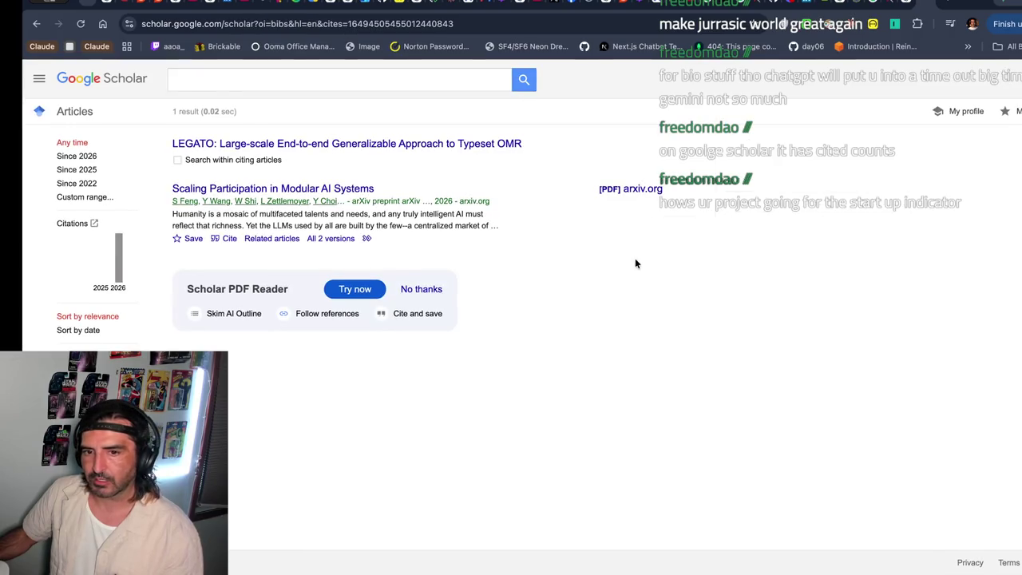
click(35, 24)
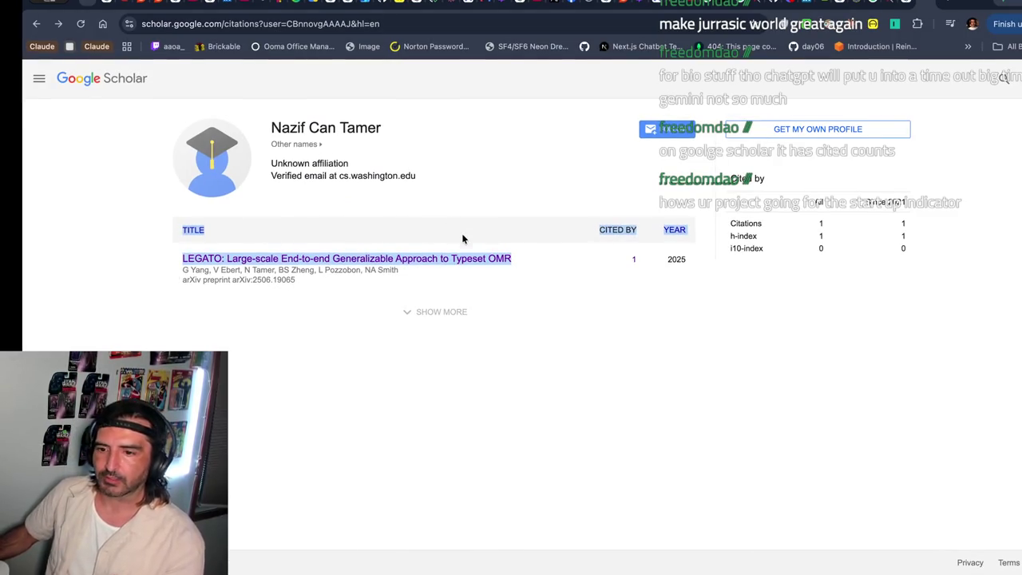
- Open the LEGATO article page on Google Scholar and select its web address
click(525, 250)
click(453, 260)
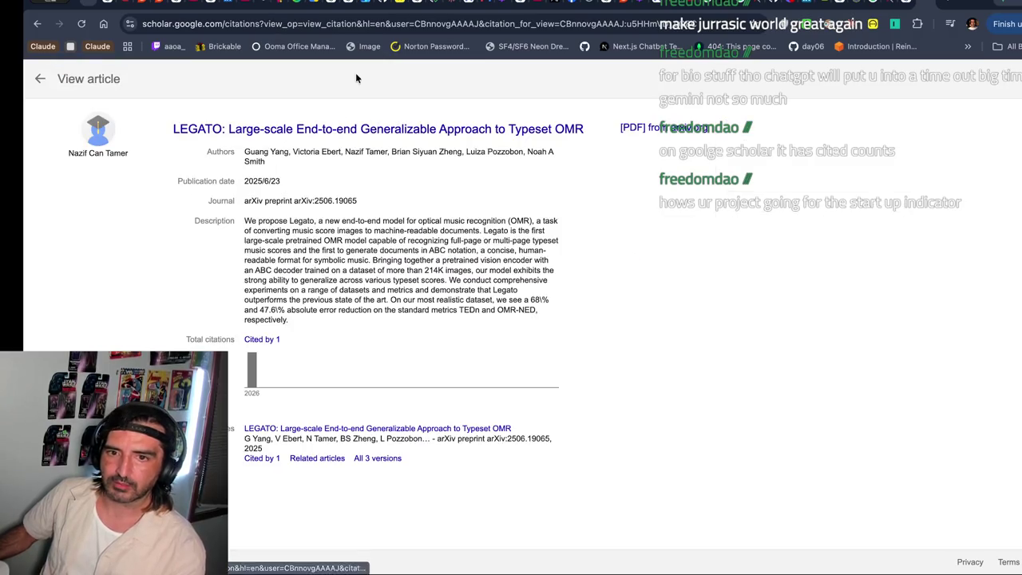
click(352, 24)
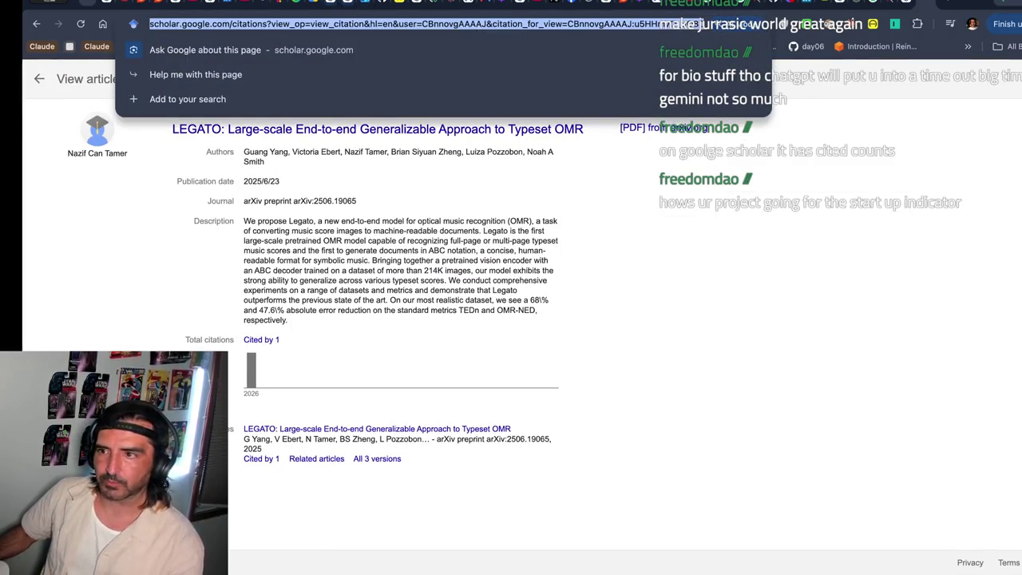
click(799, 4)
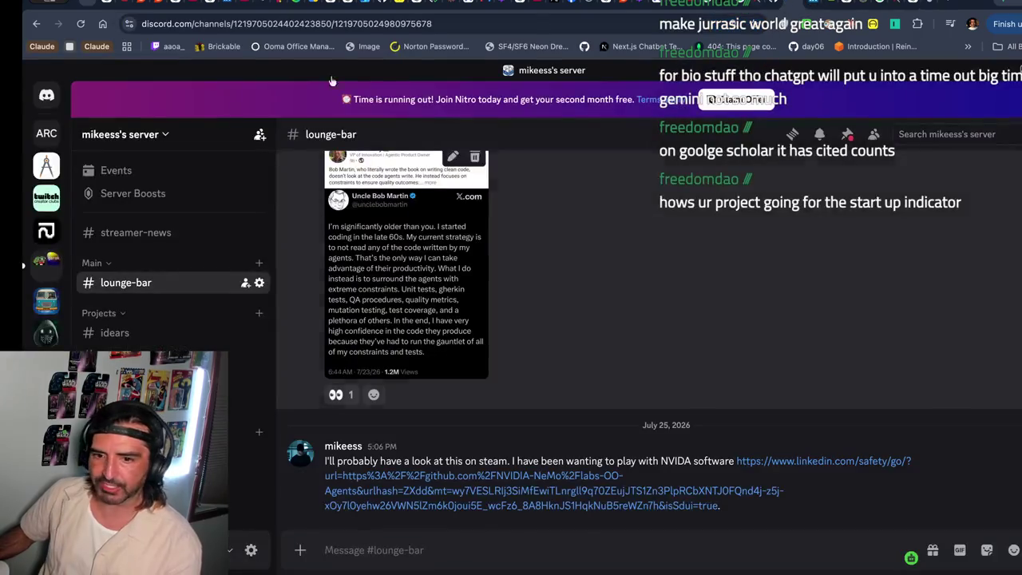
- Open the Discord direct message conversation about research papers to share the Scholar link
click(46, 94)
click(124, 338)
click(159, 367)
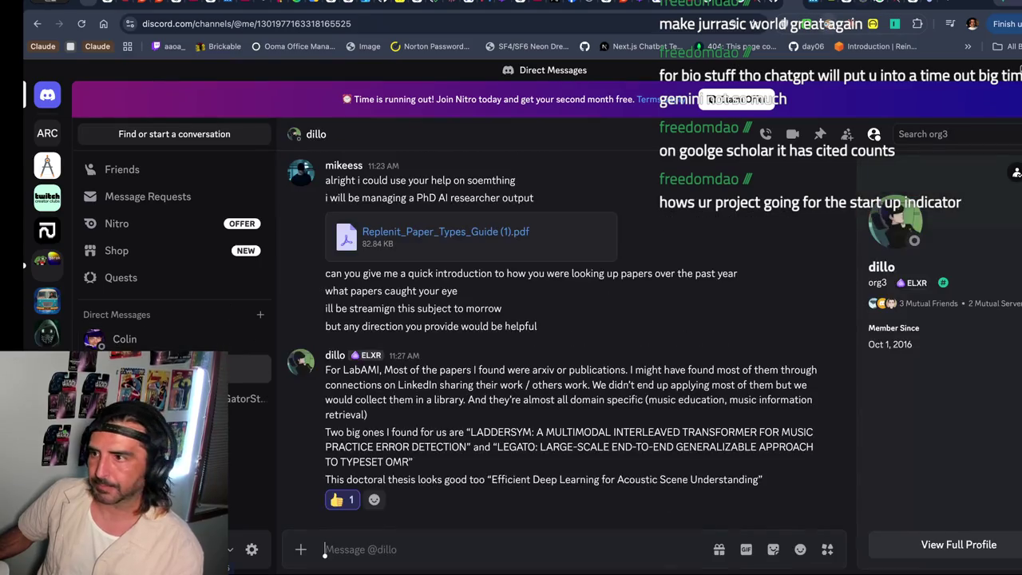
click(784, 4)
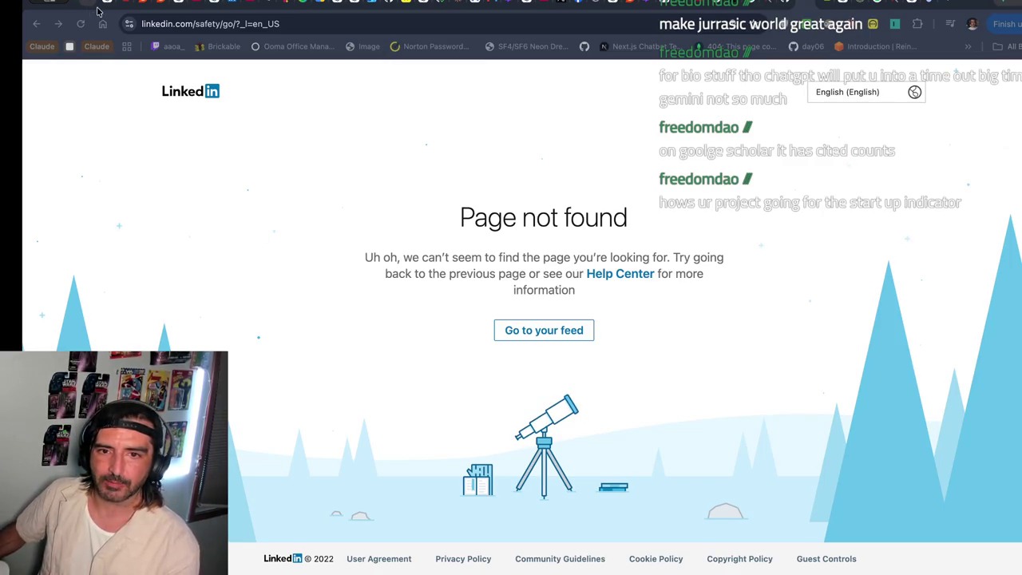
click(267, 6)
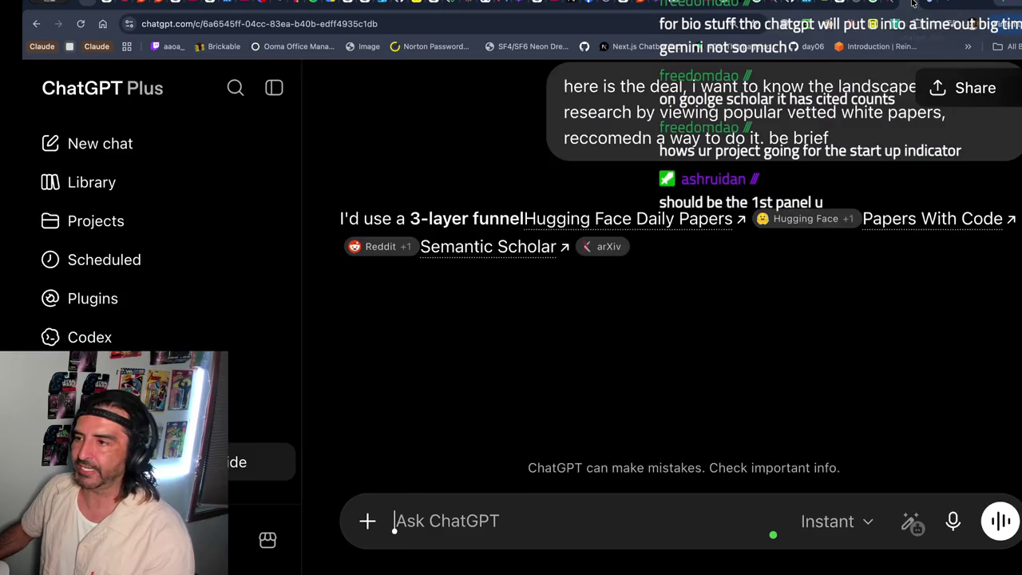
click(913, 6)
- Open the answer's Hugging Face Daily Papers link in a new tab
scroll(603, 348, down, 2)
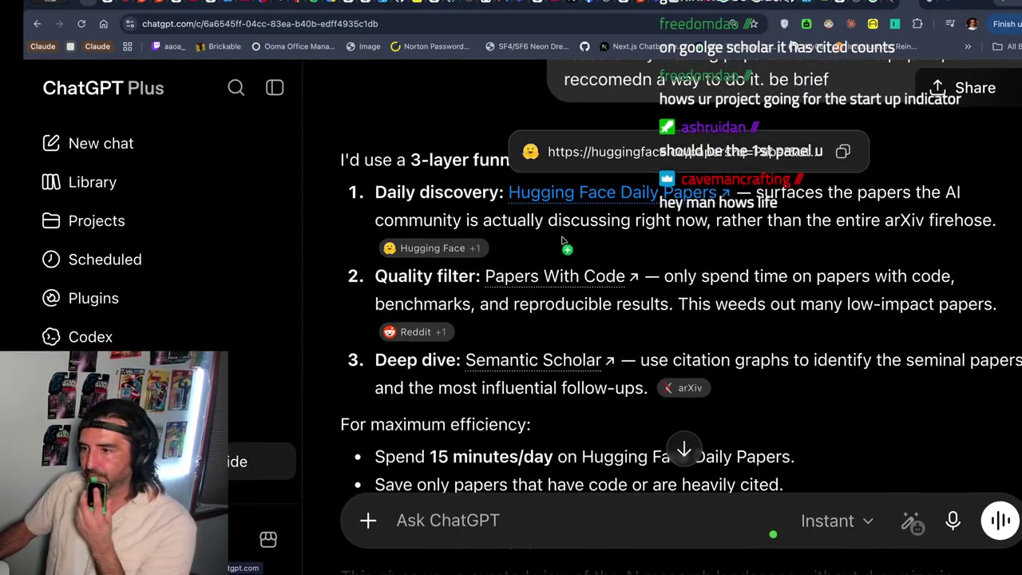
scroll(659, 293, down, 1)
scroll(660, 292, down, 1)
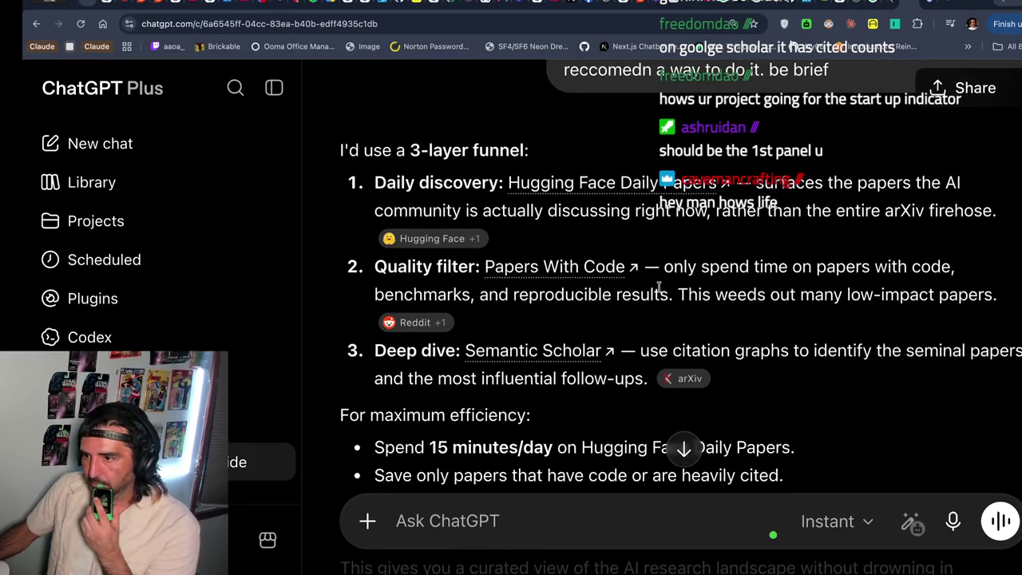
right_click(615, 185)
click(639, 197)
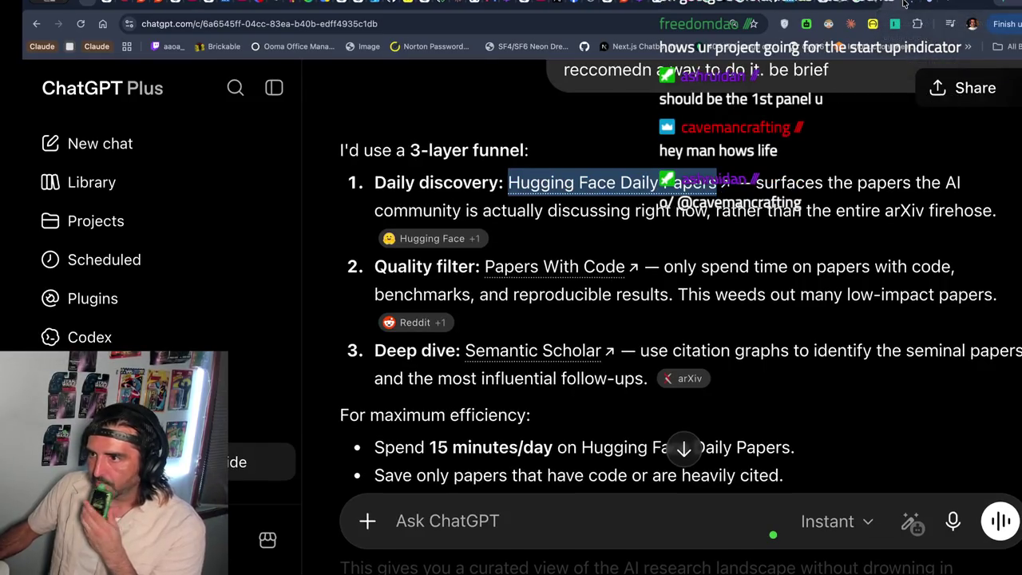
click(906, 6)
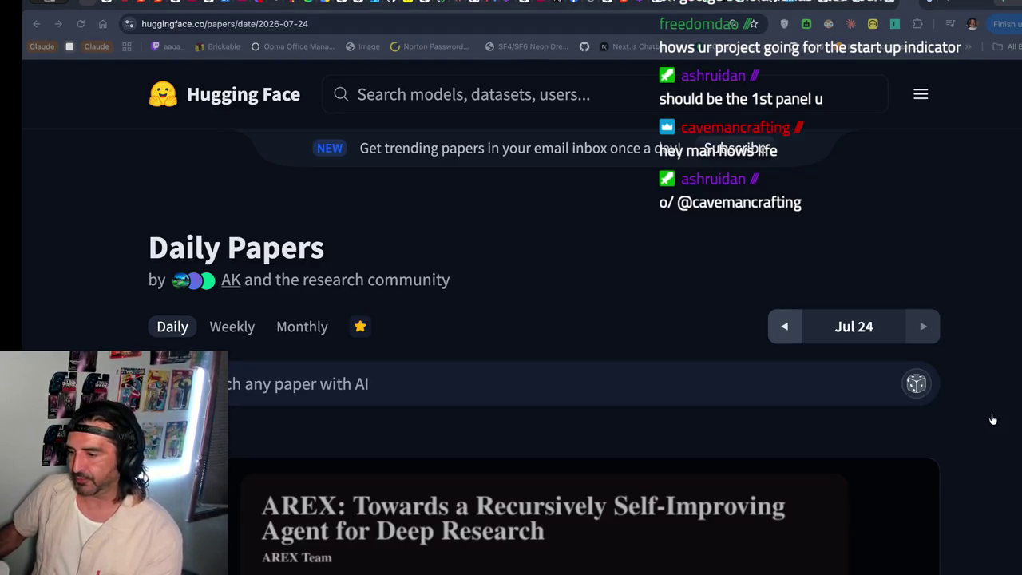
- Browse the Daily Papers search, revisit the LEGATO arXiv page, then return to Excalidraw
click(930, 393)
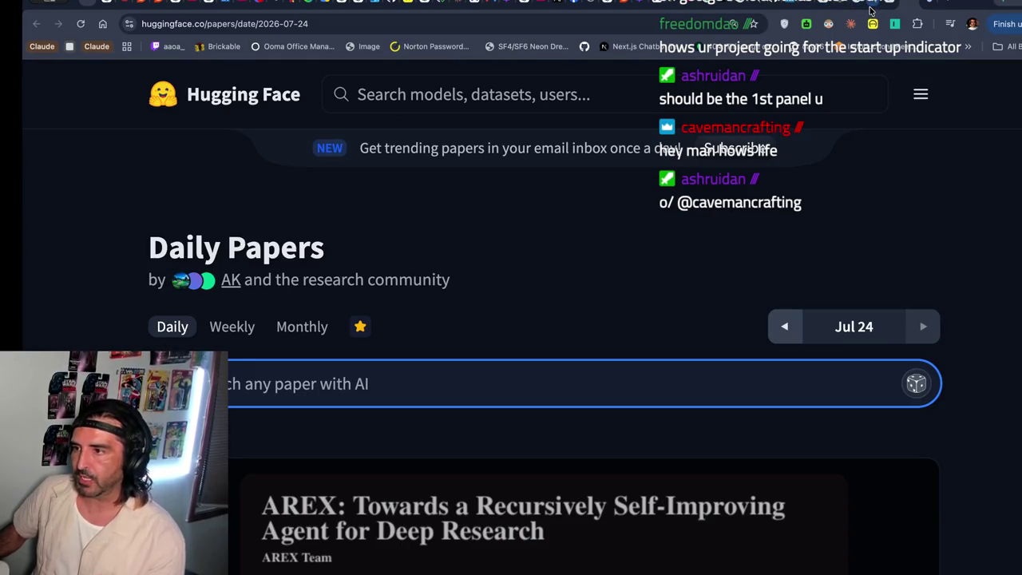
click(870, 9)
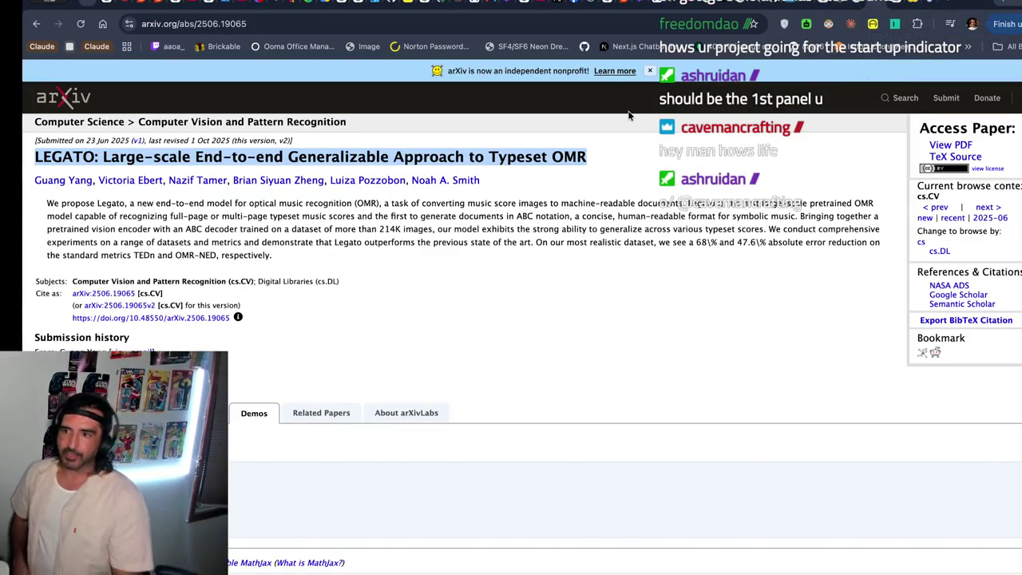
click(651, 5)
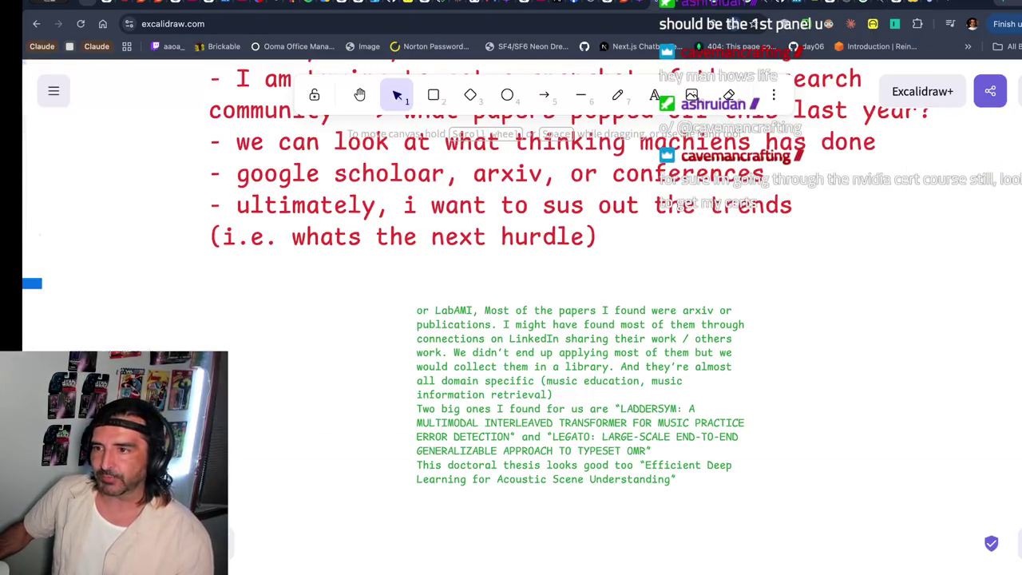
- Start a text note beside the research goals reading 'where are papers being posted'
scroll(336, 334, up, 3)
scroll(311, 330, down, 1)
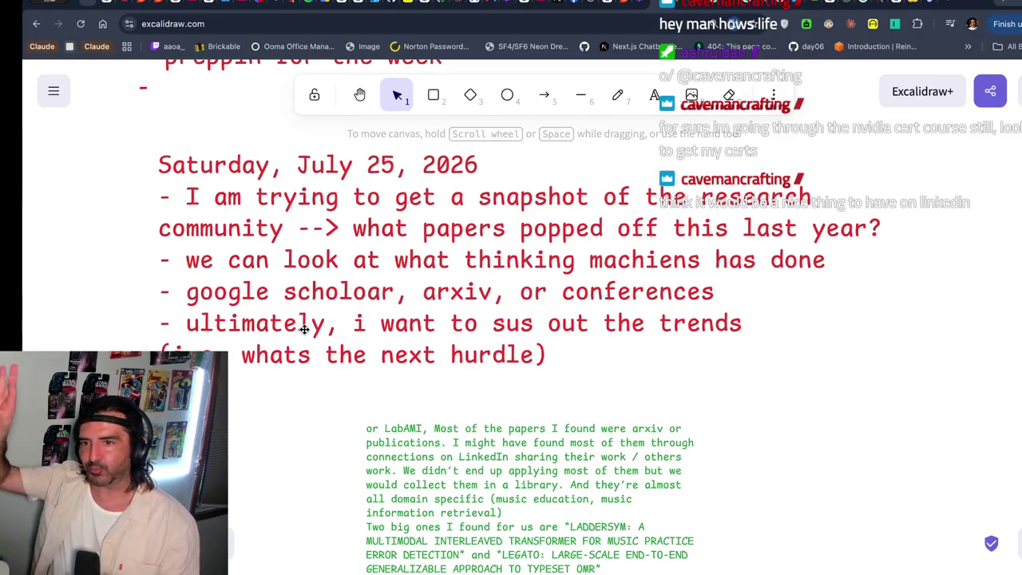
click(654, 94)
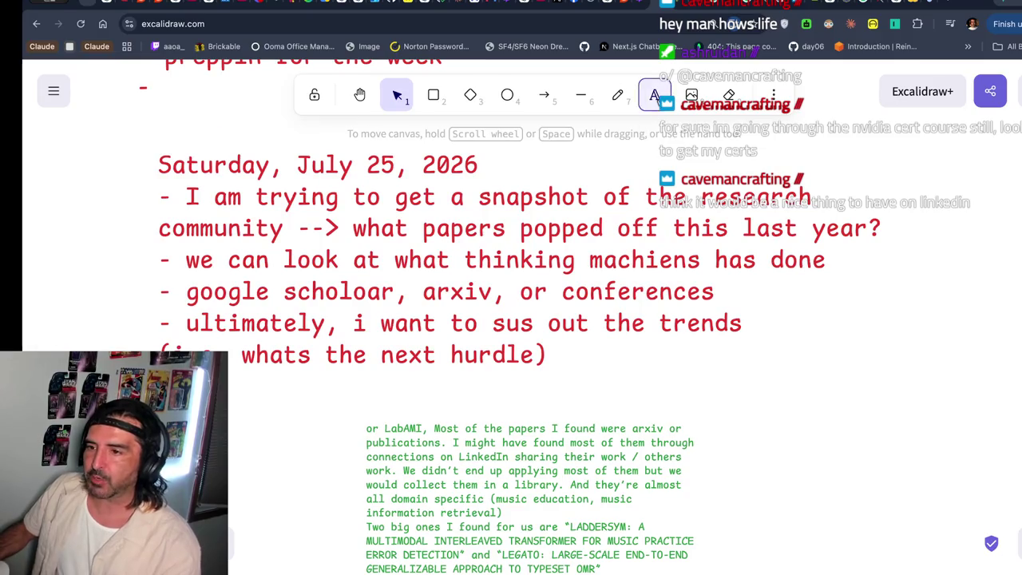
click(609, 312)
key(Escape)
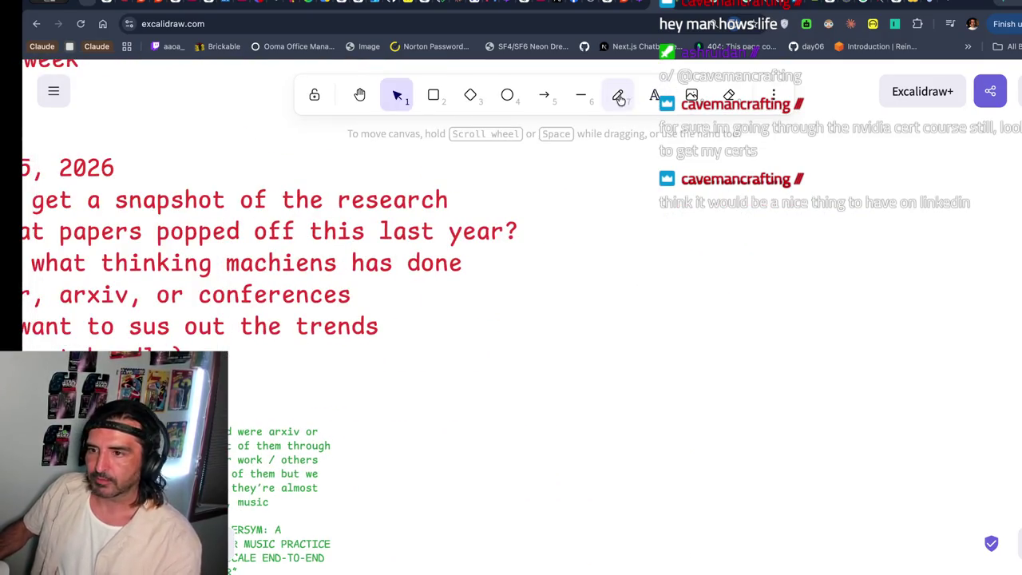
click(655, 94)
click(626, 240)
text(where a)
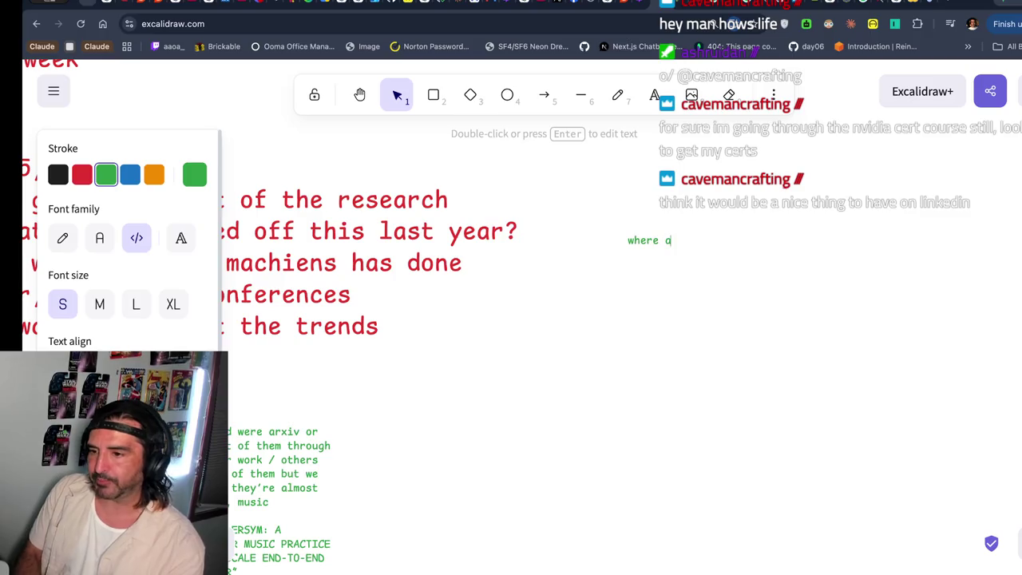
text(re papers being)
key(BackSpace)
key(BackSpace)
key(BackSpace)
text(eing posted)
key(Return)
- Finish the note with 'for best visibility for the 'right' people to see it'
text(for best avi)
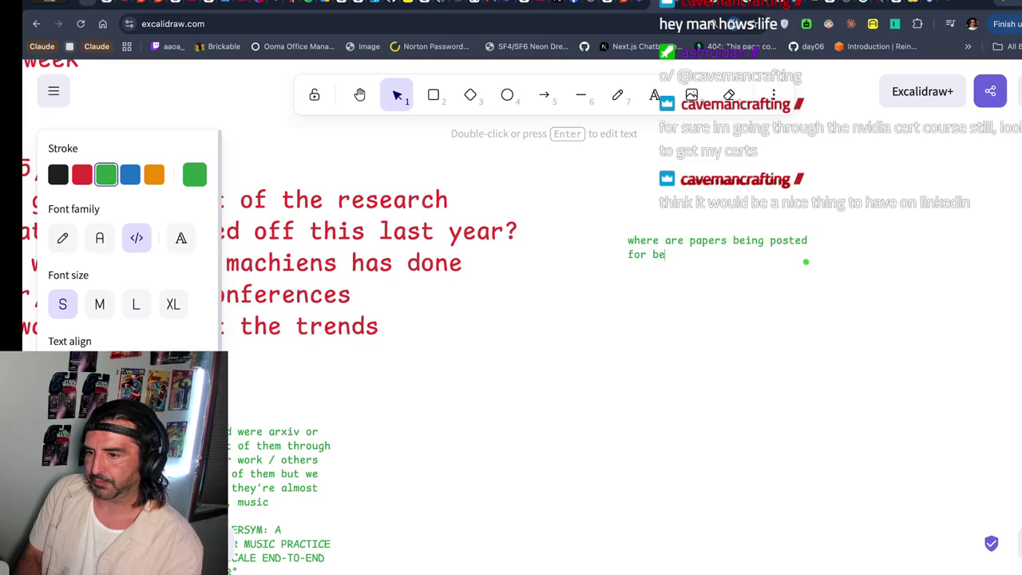
key(BackSpace)
key(BackSpace)
key(BackSpace)
text(visibil)
key(BackSpace)
key(BackSpace)
text(ile)
key(BackSpace)
key(BackSpace)
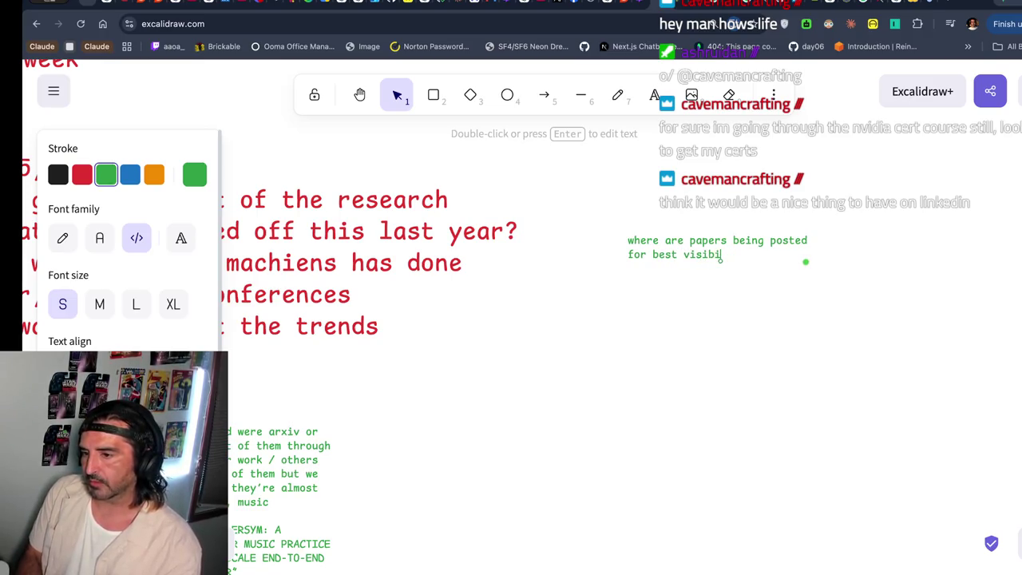
text(lity to b)
key(BackSpace)
text(the)
key(BackSpace)
key(BackSpace)
key(BackSpace)
text(for the)
key(Return)
text('rig)
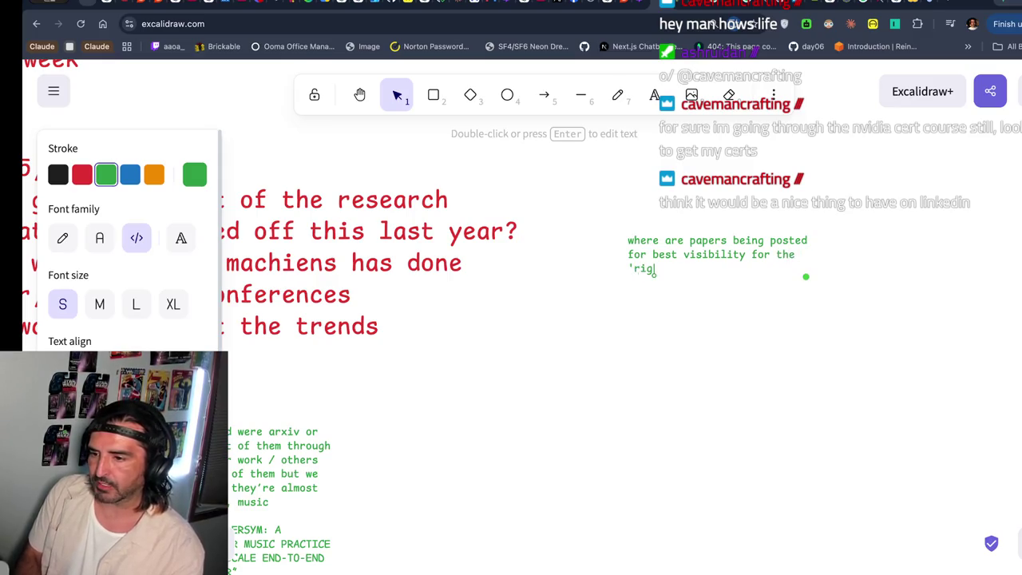
text(ht  people to see it)
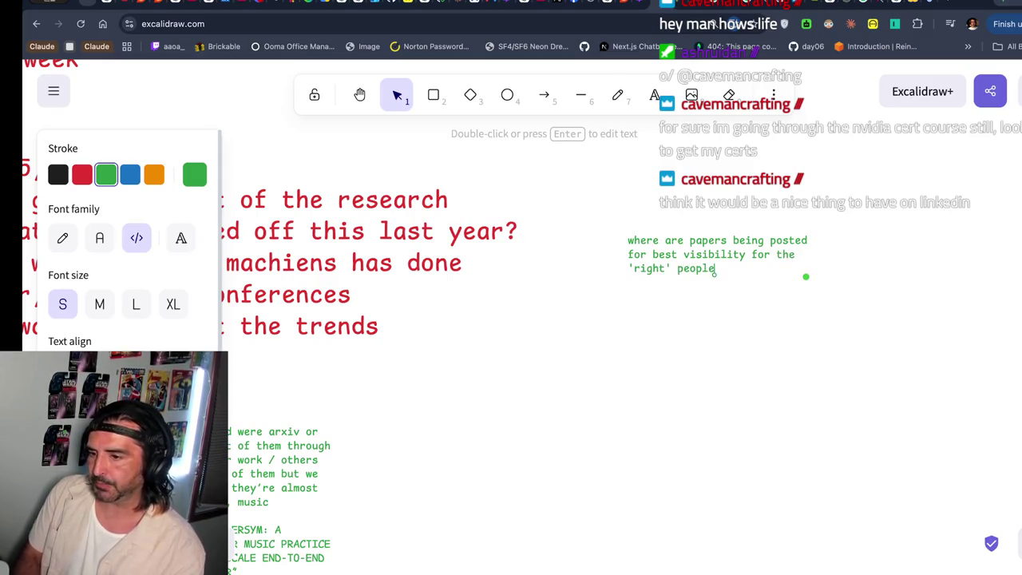
right_click(770, 255)
scroll(770, 255, right, 2)
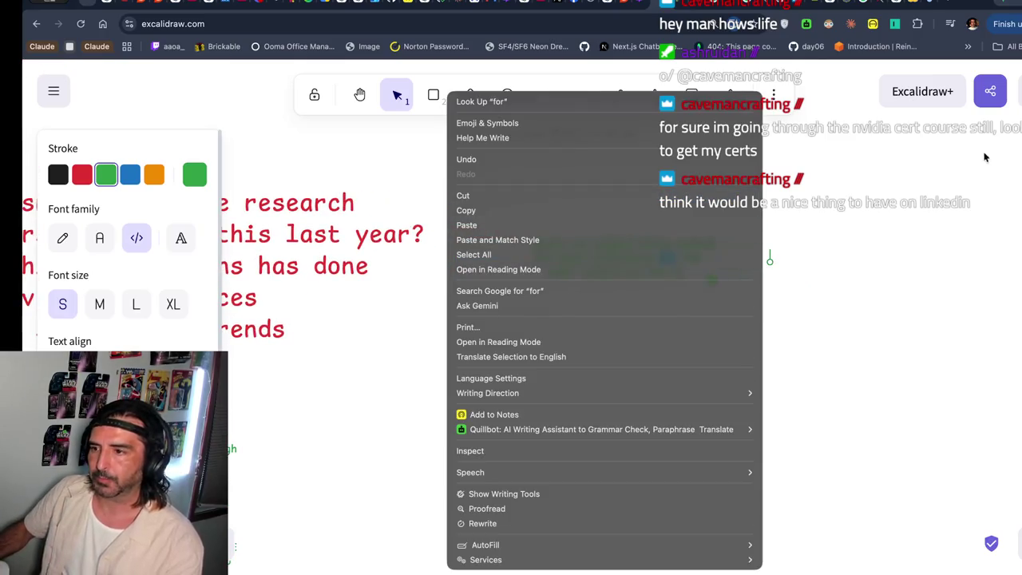
- Draw a rectangle and place the question note inside the green box
key(Escape)
click(433, 95)
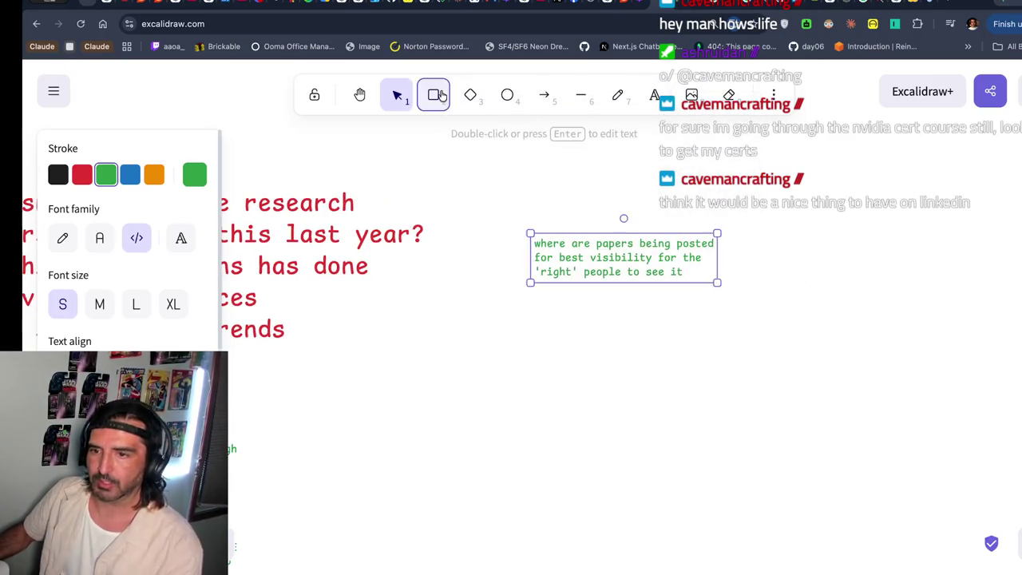
drag(522, 225, 787, 323)
drag(676, 322, 675, 417)
click(615, 249)
mouse_move(616, 252)
mouse_down()
mouse_move(657, 424)
mouse_move(652, 351)
mouse_move(601, 214)
mouse_up()
right_click(645, 379)
click(659, 386)
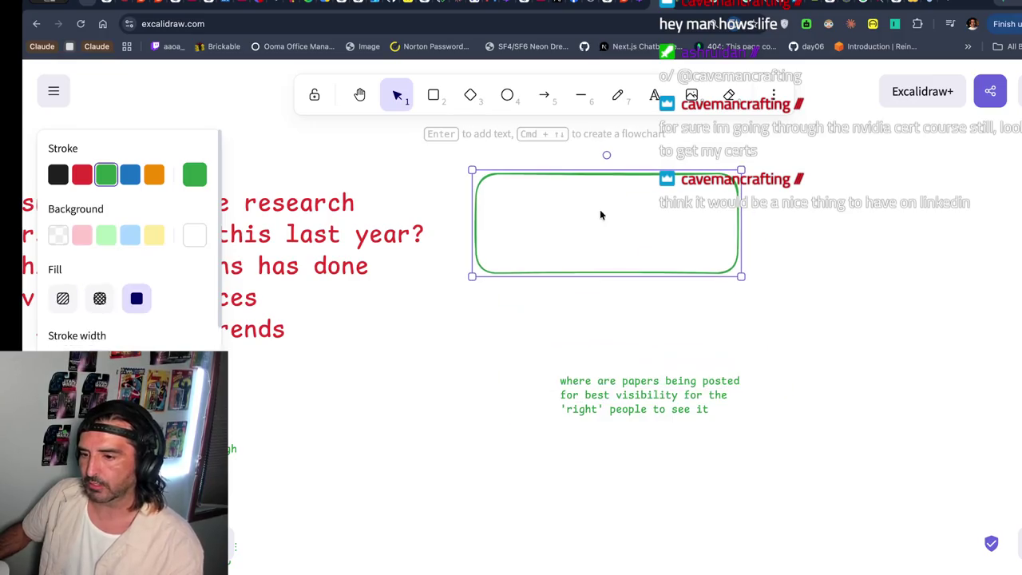
drag(632, 371, 588, 223)
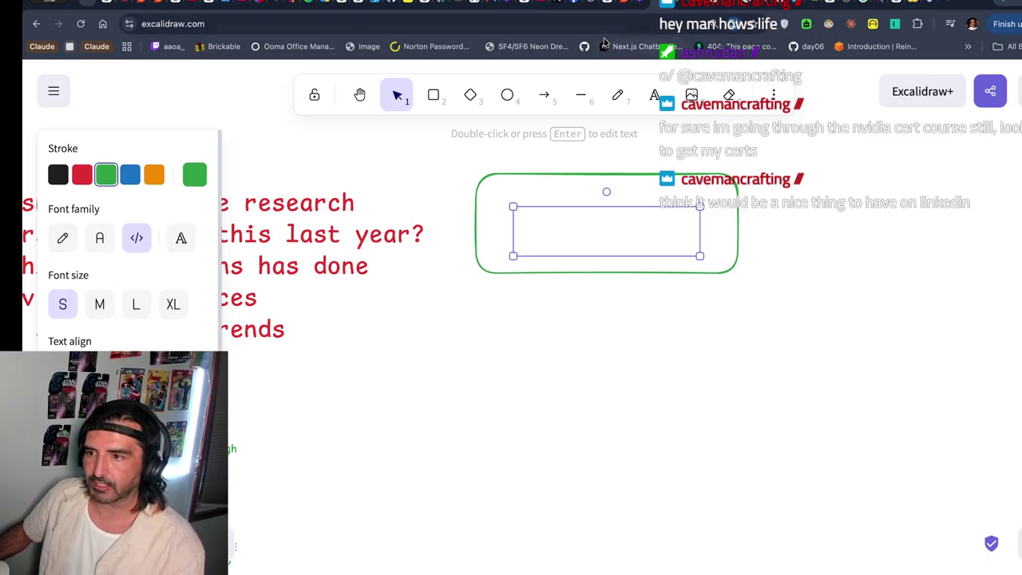
scroll(128, 239, down, 3)
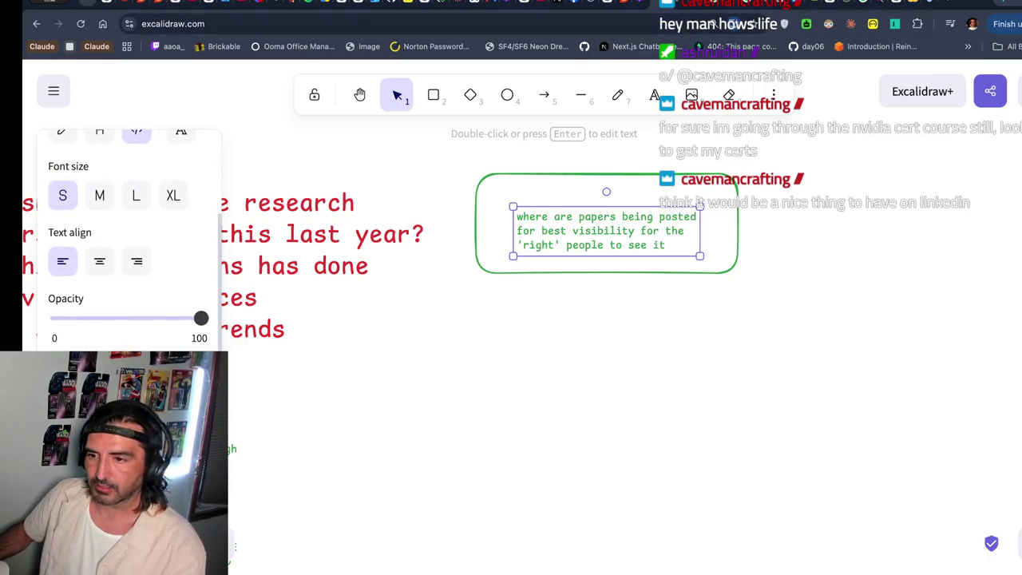
click(635, 293)
scroll(640, 300, up, 2)
- Duplicate the box and its text to the right and change the copy's text to 'a'
click(588, 257)
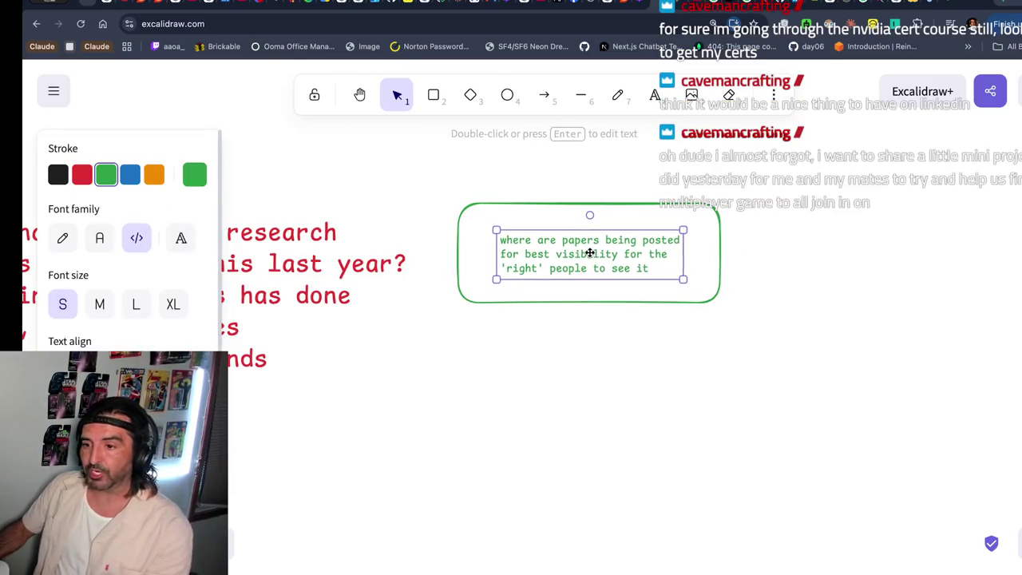
mouse_move(410, 177)
mouse_down()
mouse_move(778, 412)
mouse_move(807, 416)
mouse_up()
scroll(806, 417, right, 3)
key(super+v)
drag(731, 214, 745, 263)
double_click(745, 263)
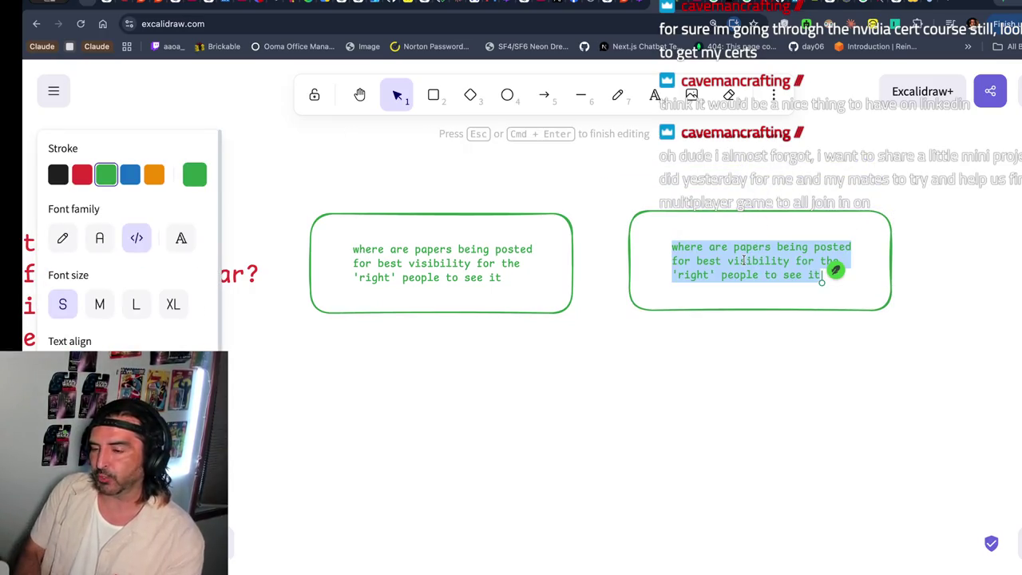
text(as)
key(BackSpace)
key(BackSpace)
text(a)
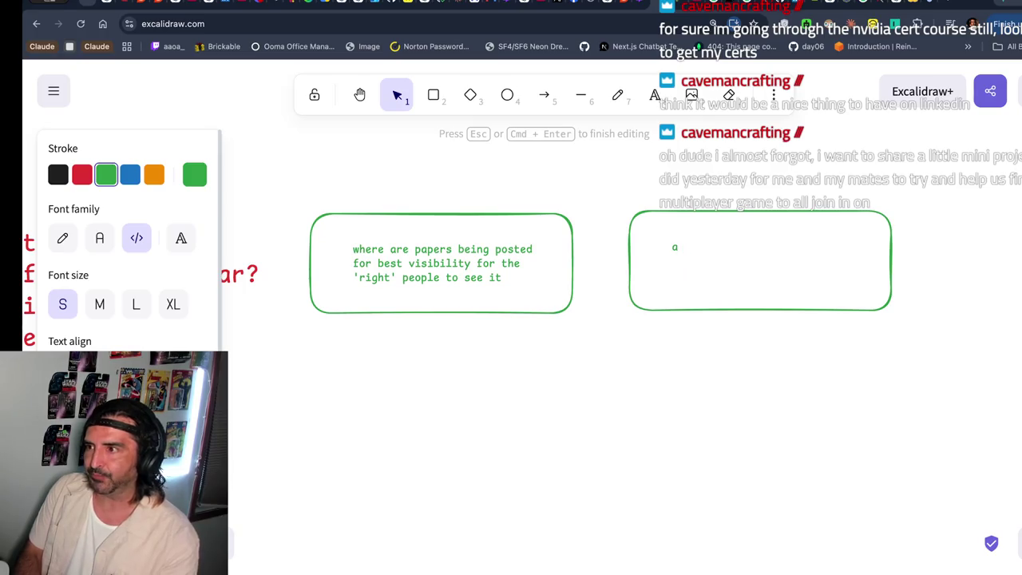
- In a new tab, search 'cht' and then open chatgpt.com
key(super+t)
text(cht)
key(Return)
key(super+l)
text(ch)
key(Return)
- Ask ChatGPT the Greek word for a 3D object's centre of gravity and highlight 'barycenter'
text(whats t)
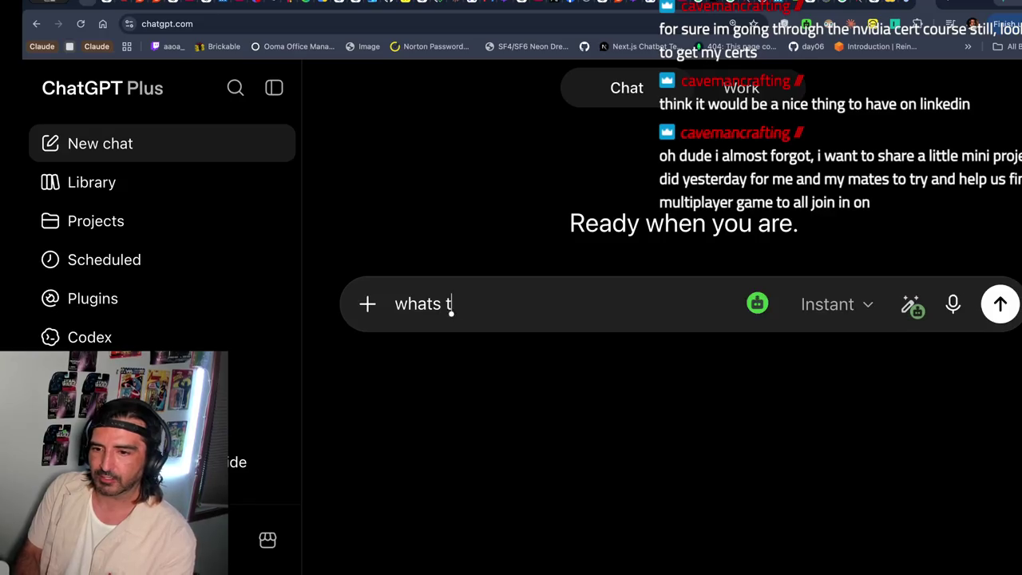
text(he greek word fo)
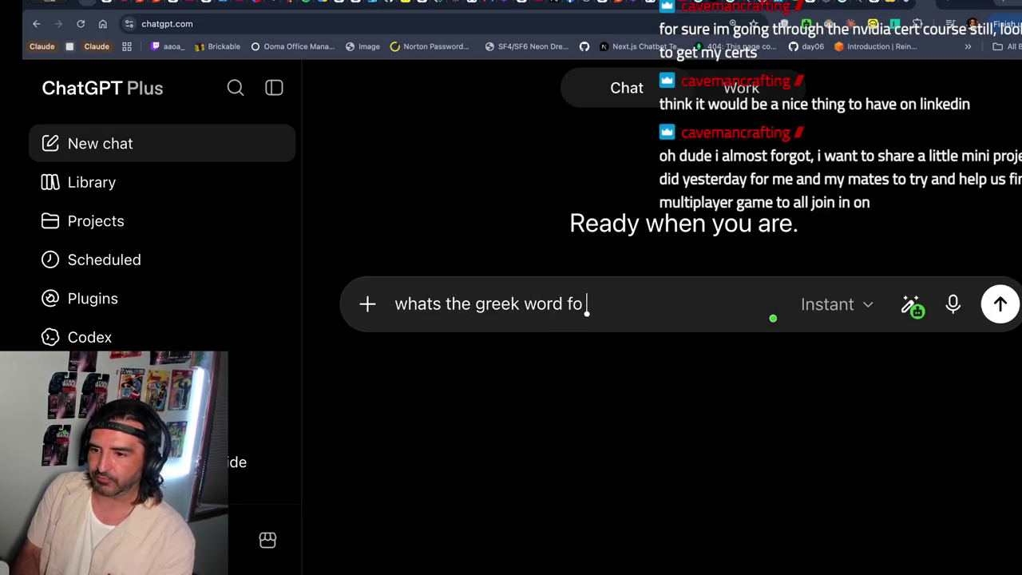
text(r the center of )
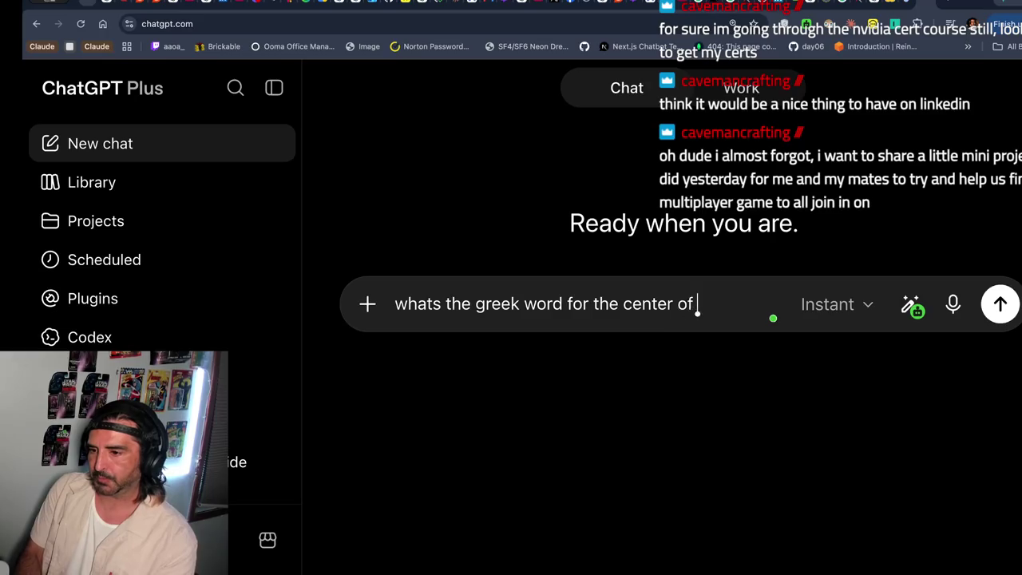
text(gravity of a 3d)
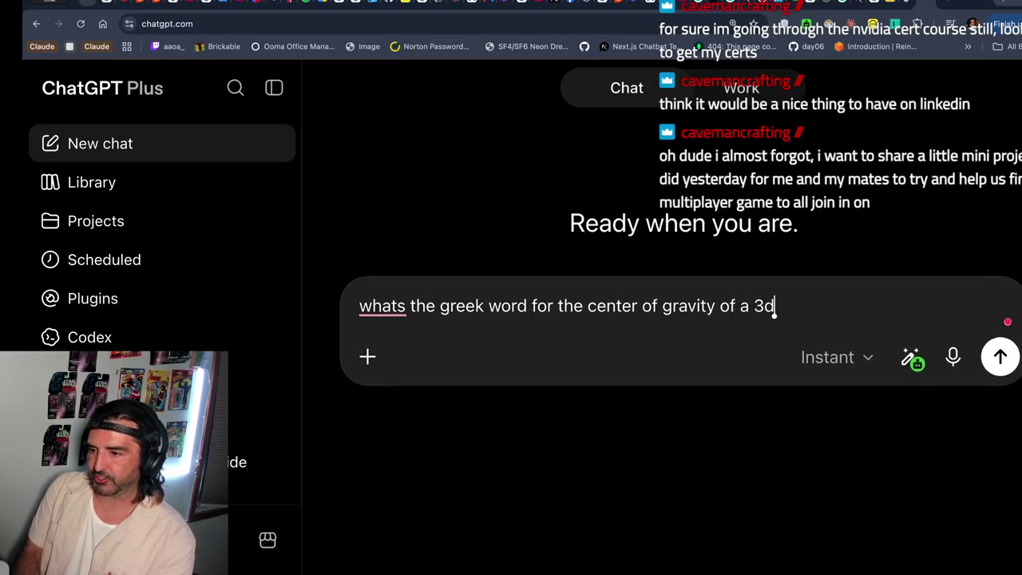
text( object)
key(Return)
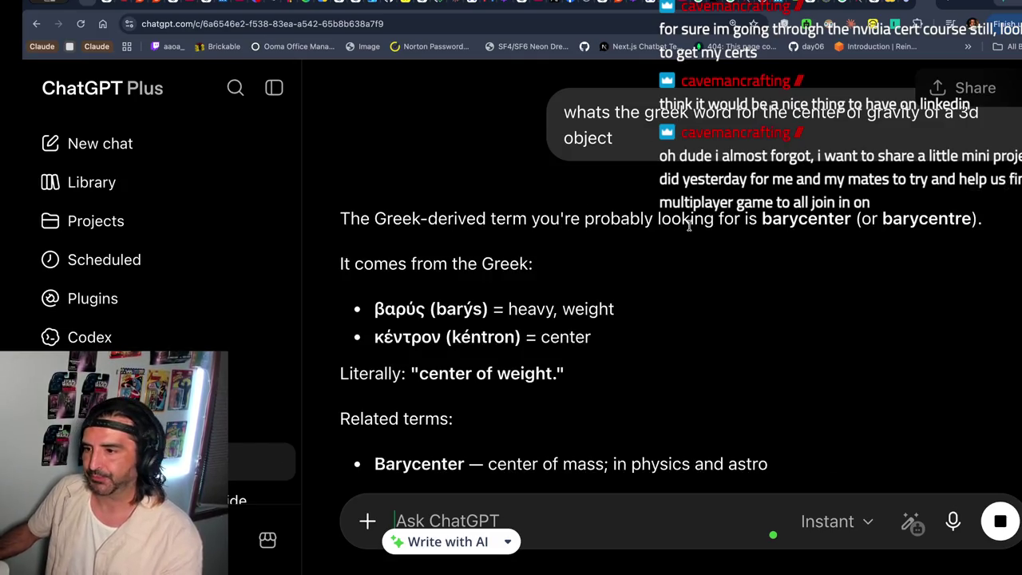
drag(756, 219, 851, 222)
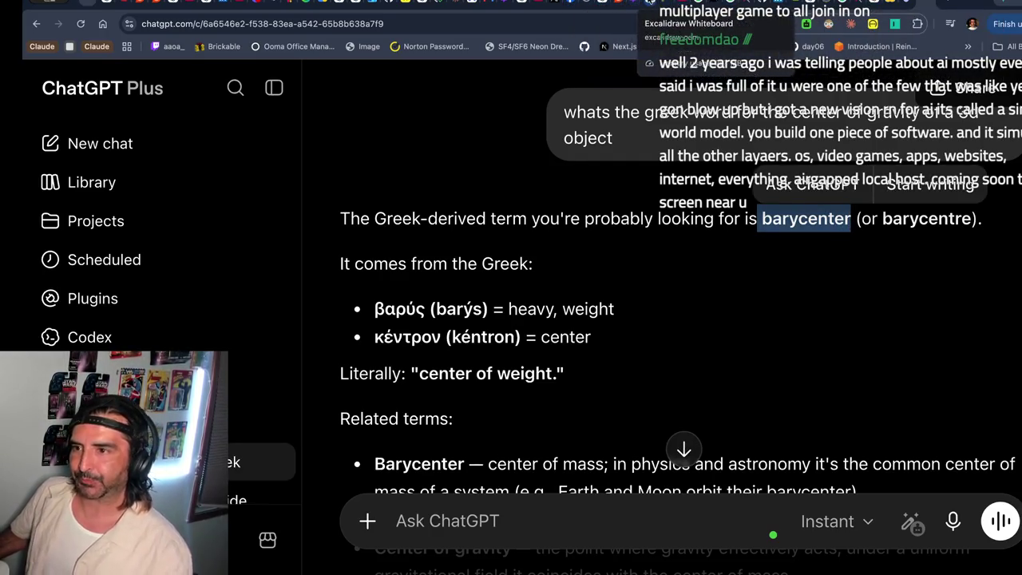
click(634, 4)
click(693, 231)
- Change the right box's text to 'barycenter of AI research OR AI tangential research'
click(671, 242)
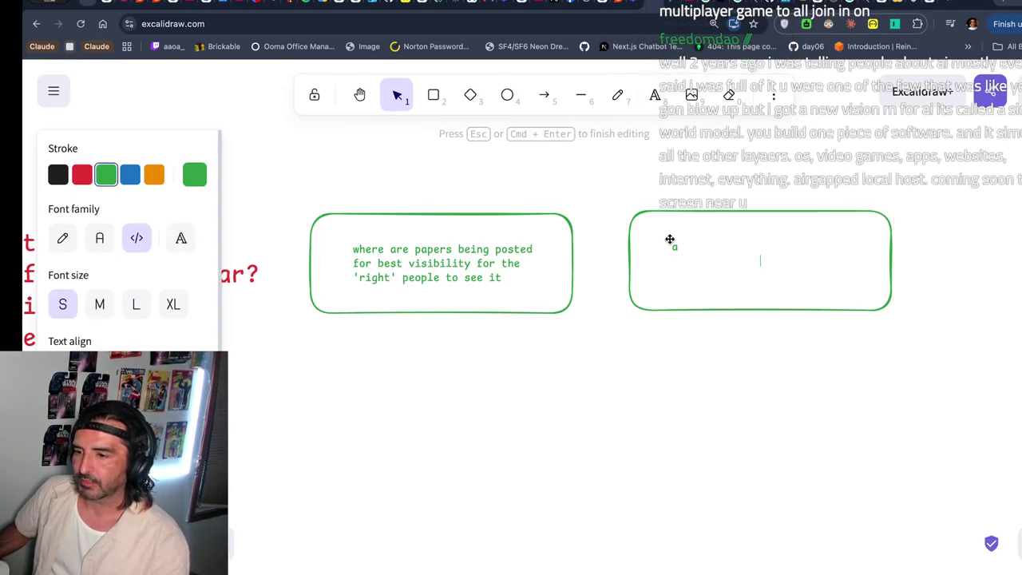
double_click(676, 248)
text(barycenter)
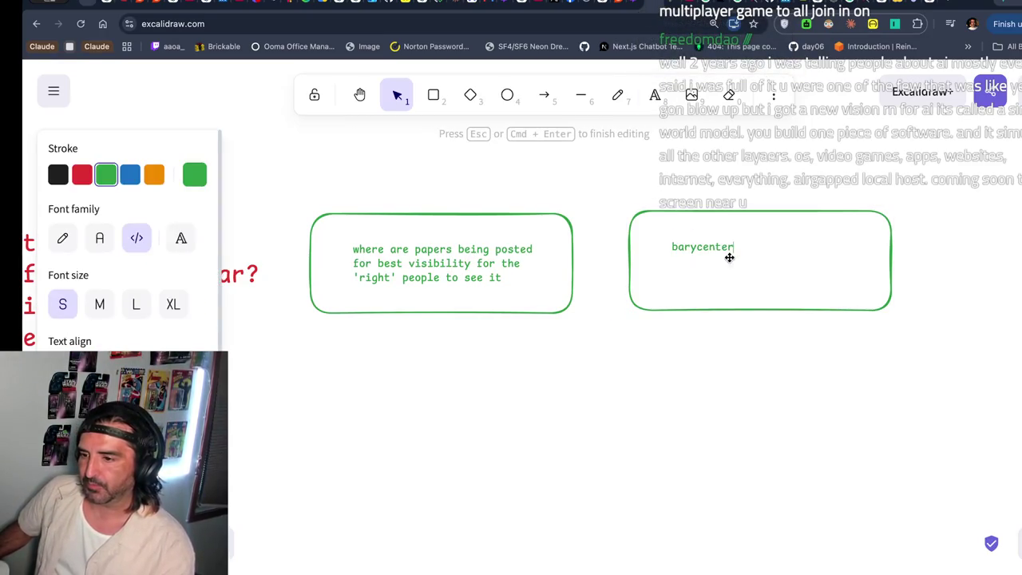
text(the)
key(BackSpace)
key(BackSpace)
key(BackSpace)
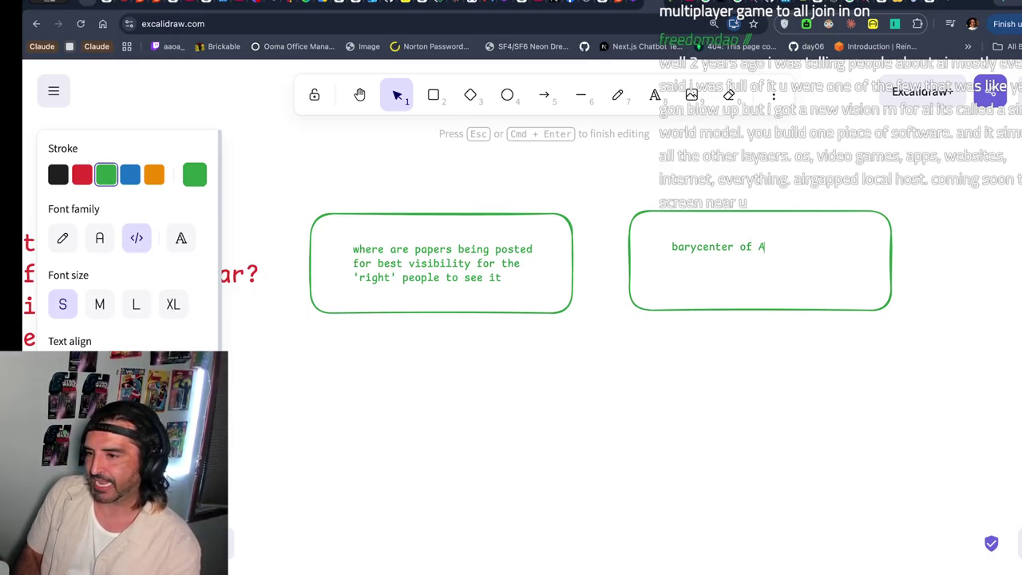
text(I research)
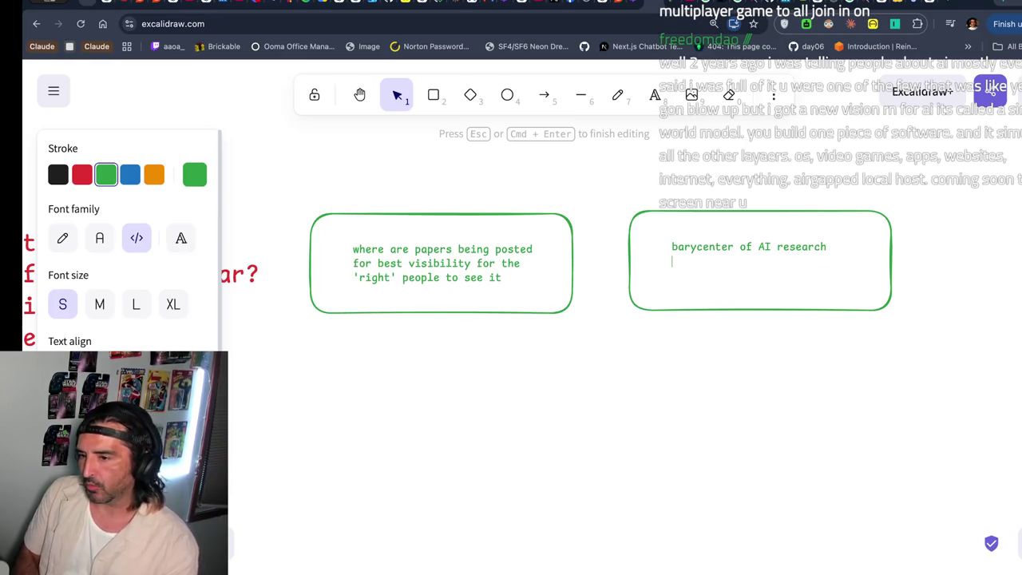
text( AI)
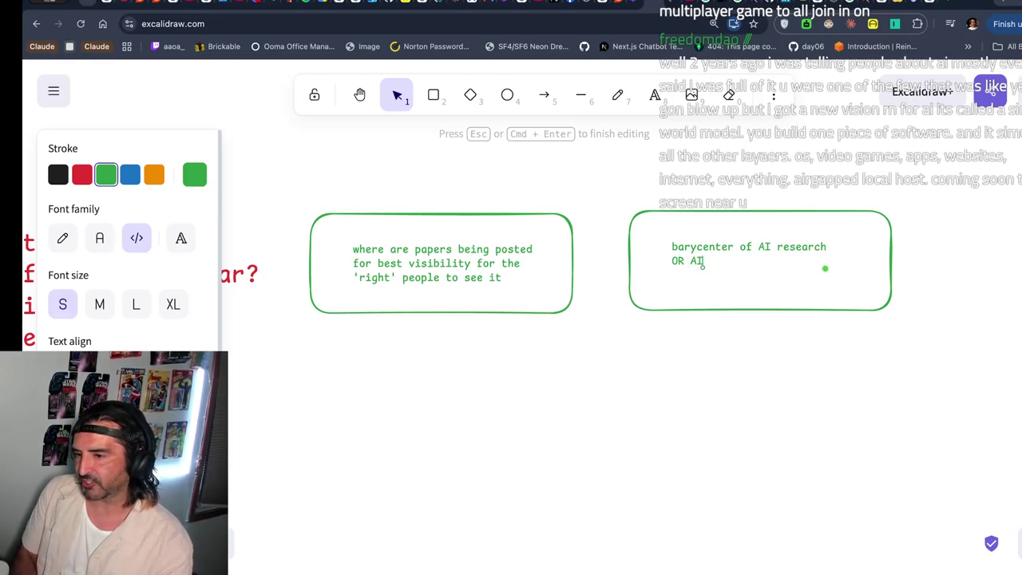
text( toangential research)
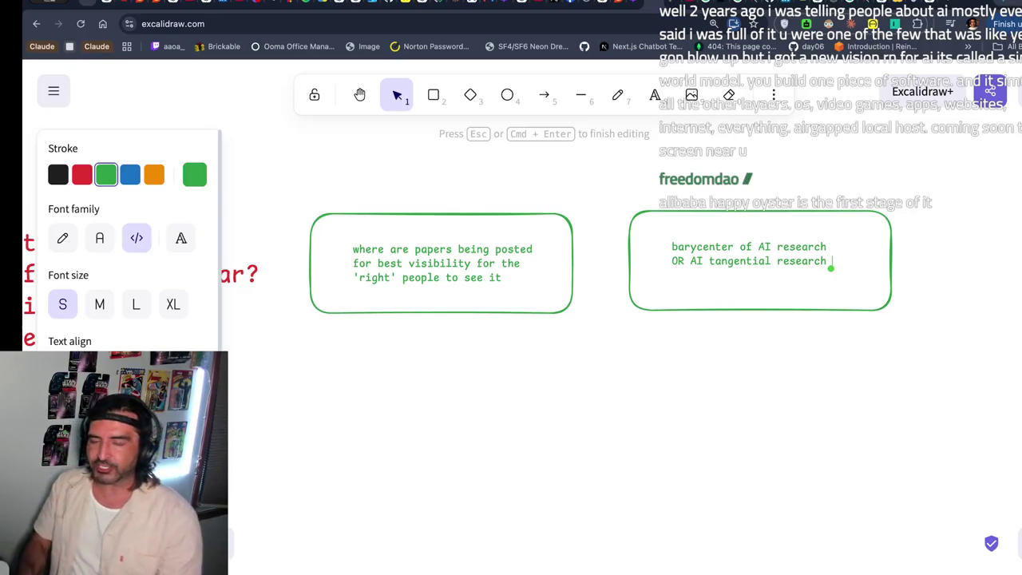
key(super+t)
- Visit krystalballz.xyz to view its 'Who Got Funded?' home page, then return to Excalidraw
text(krystalballz.xyz)
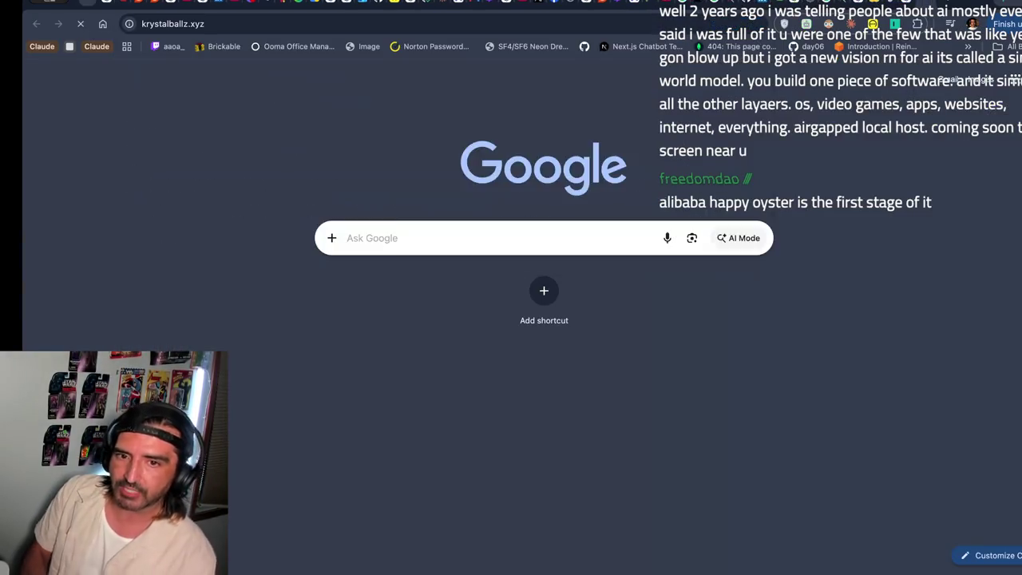
key(Return)
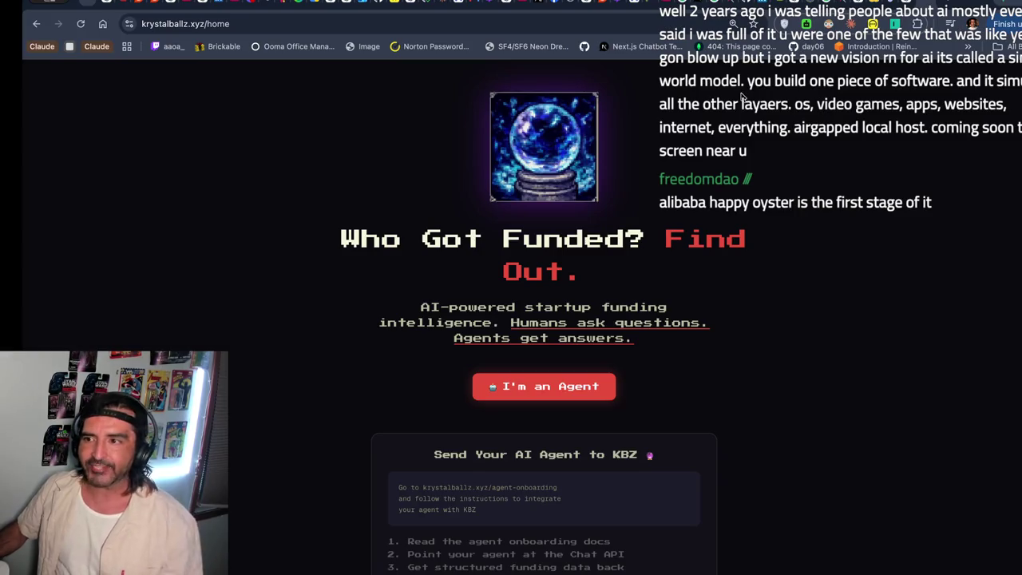
click(635, 6)
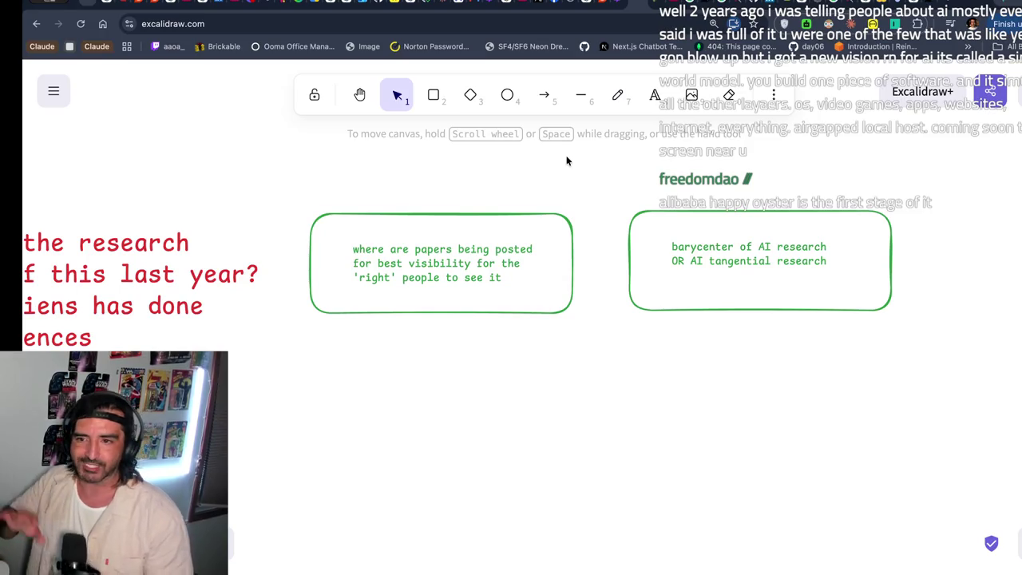
- Draw a new rectangle to the right of the two existing boxes
scroll(570, 176, right, 3)
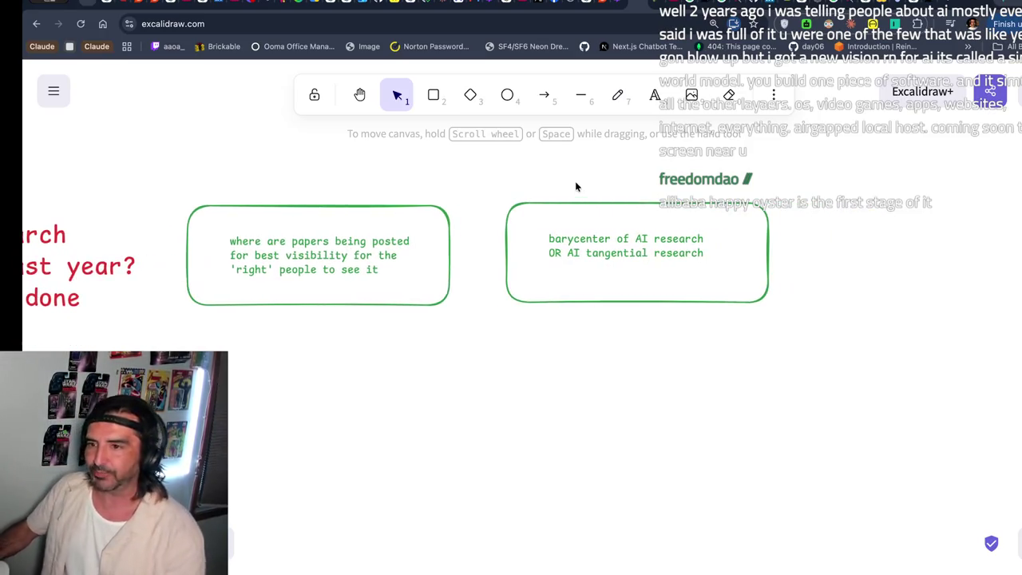
click(430, 93)
scroll(734, 229, right, 3)
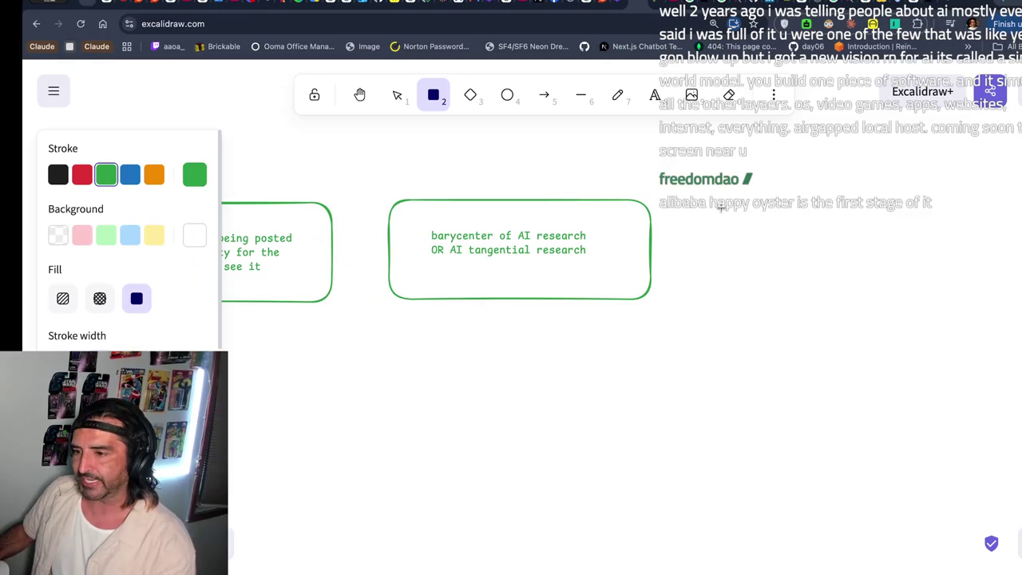
drag(720, 208, 920, 286)
- Write 'structure of the paper / what should be delivered / in paper -- weights, arch, code, etc' in it
double_click(806, 254)
text(structure of the paper)
key(Return)
text(what should be deliver)
key(BackSpace)
key(BackSpace)
key(BackSpace)
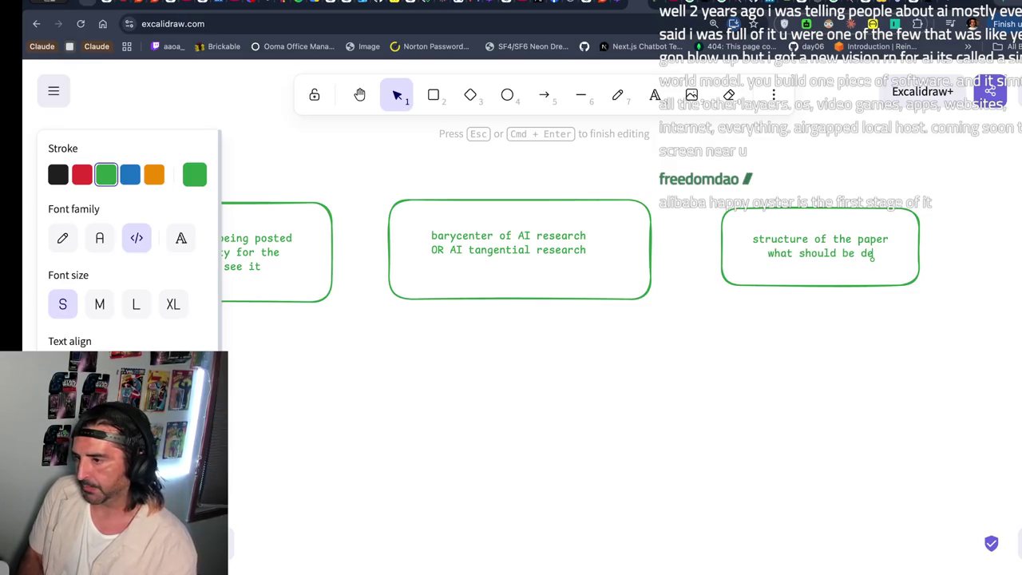
text(livered)
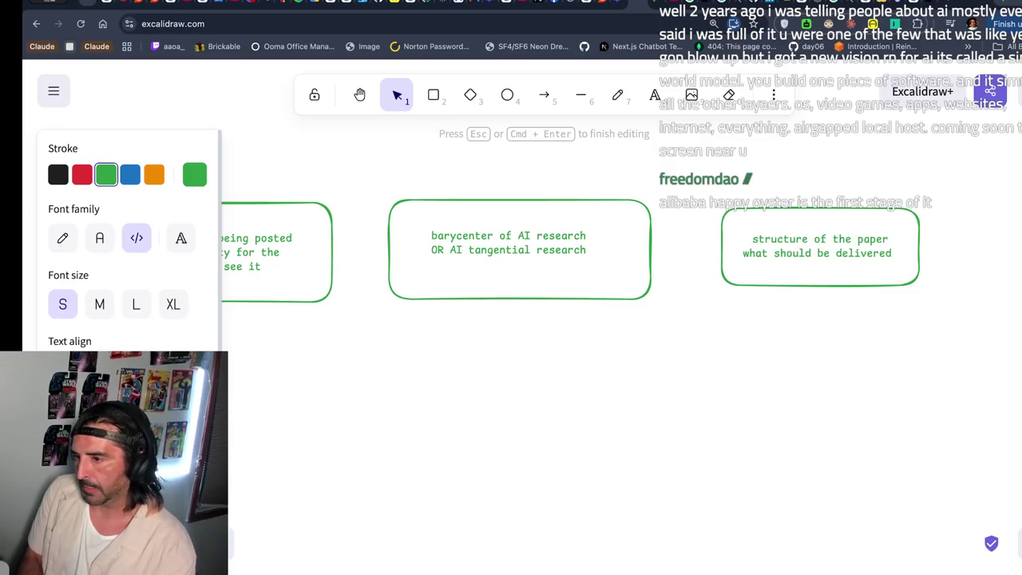
key(Return)
text(in paper -- weights, arch, code, e)
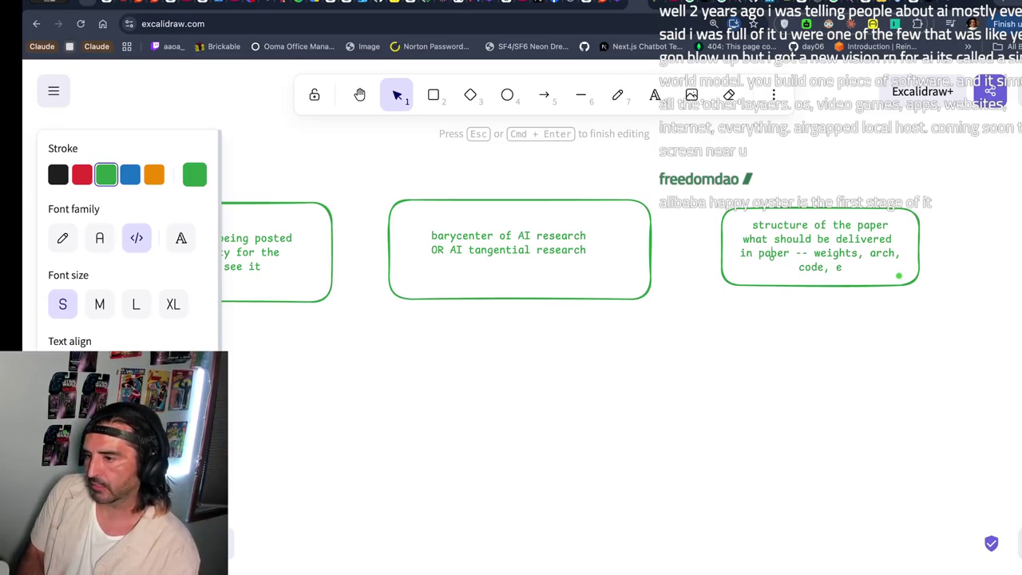
text(tc)
scroll(771, 253, left, 5)
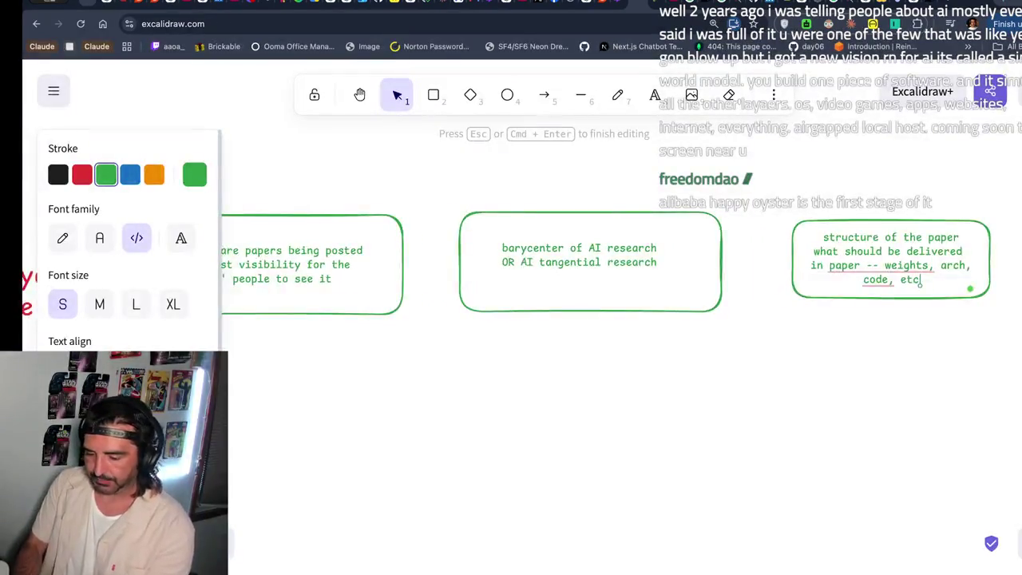
scroll(545, 320, down, 3)
key(Escape)
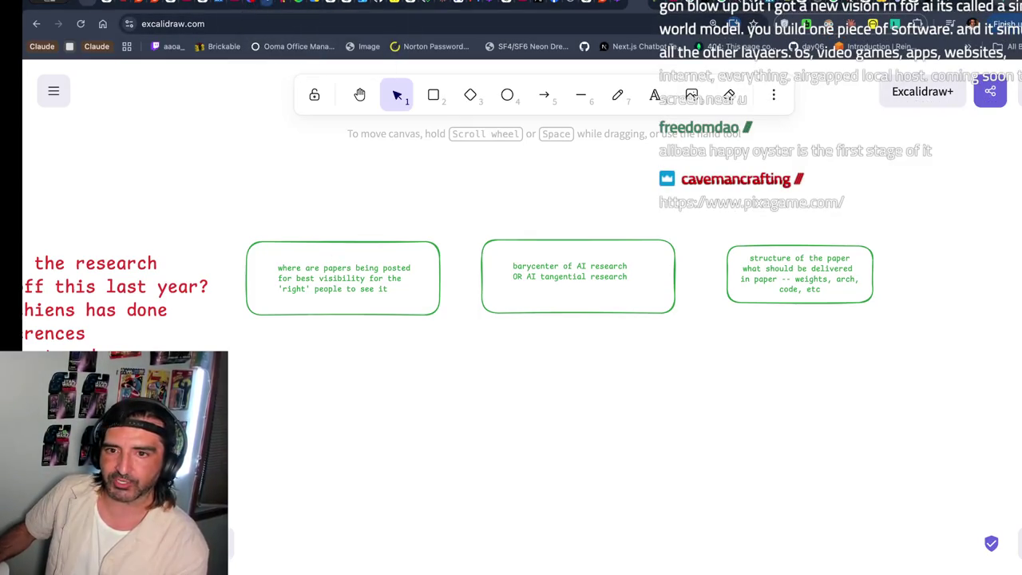
key(ctrl+Tab)
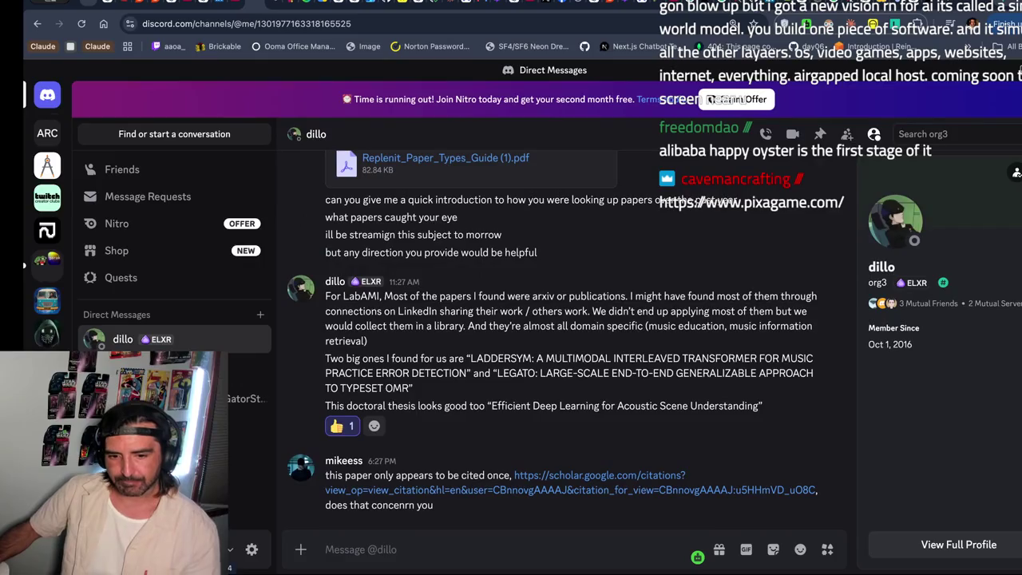
- In #misc, inspect the pixagame.com message and its poster's profile, then follow the link
click(144, 474)
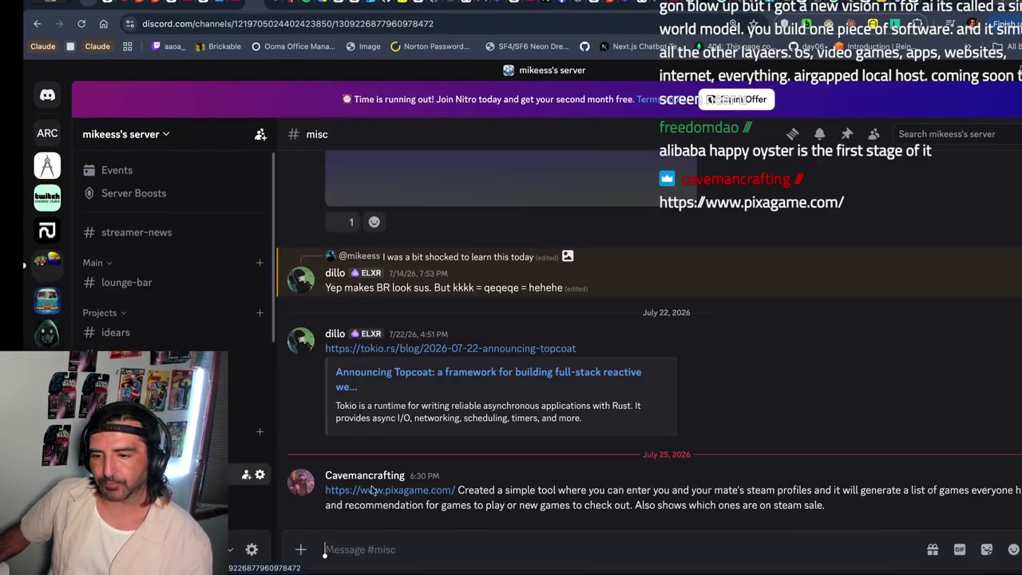
triple_click(548, 498)
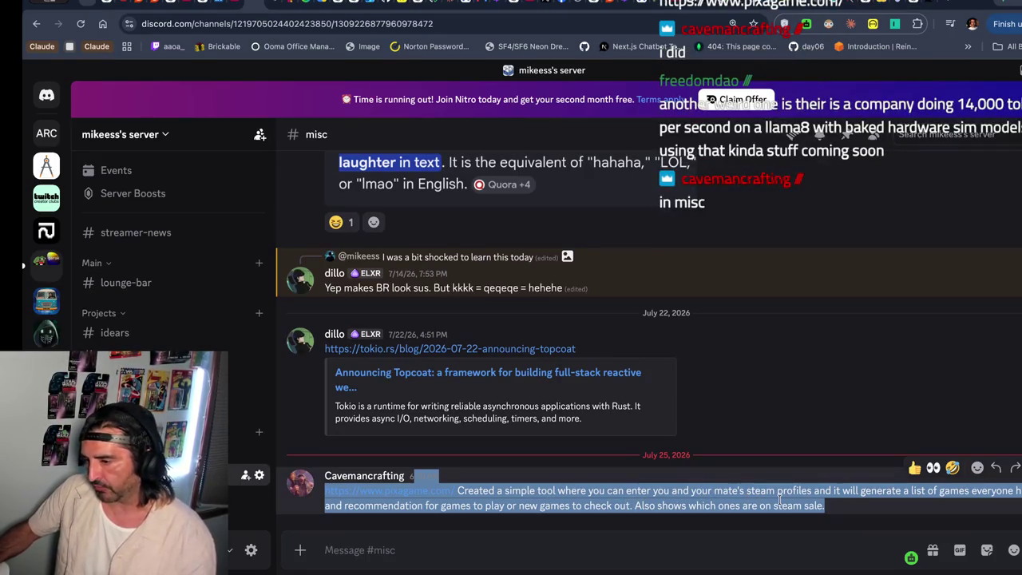
click(778, 499)
drag(727, 499, 823, 510)
click(802, 512)
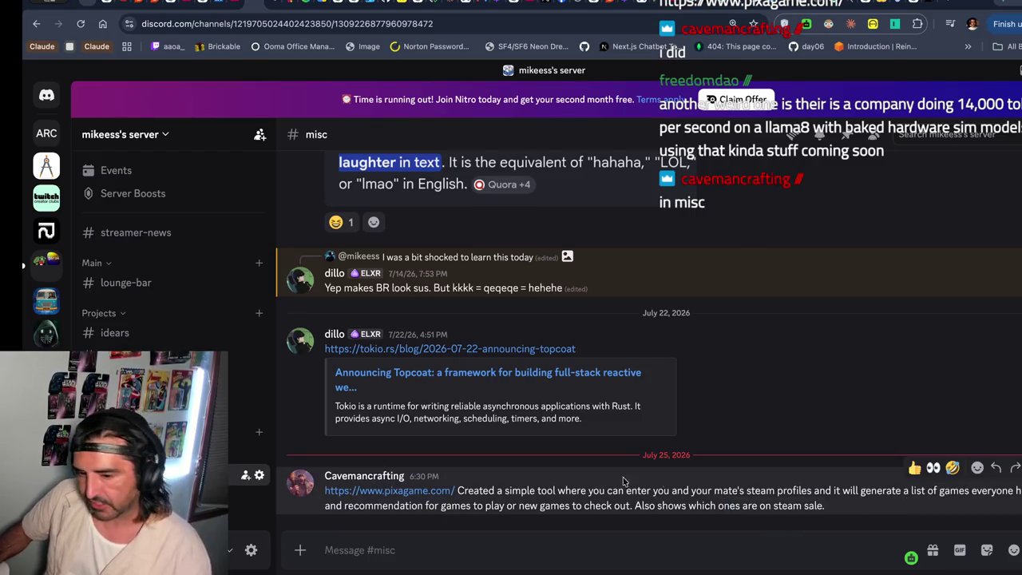
click(347, 483)
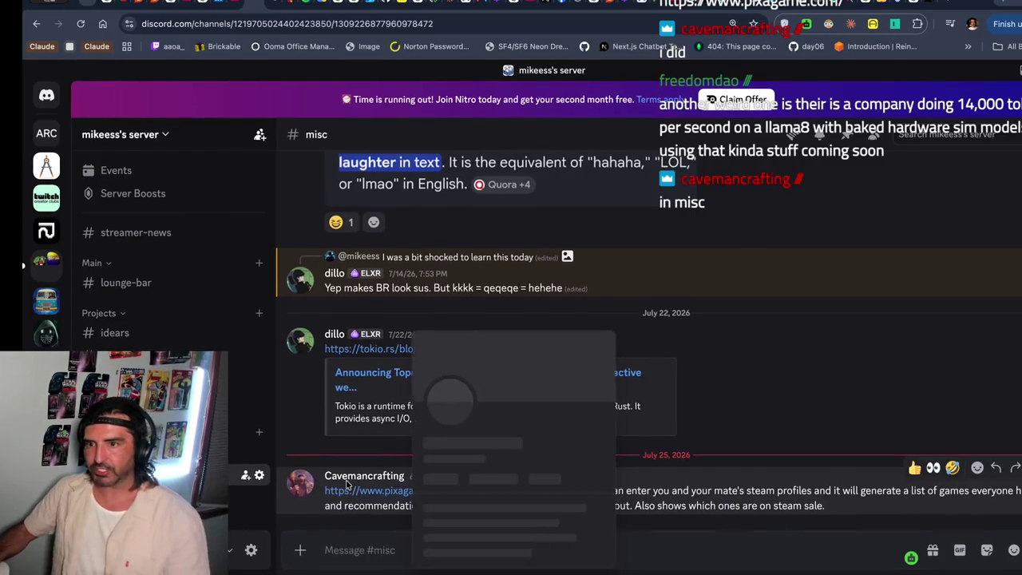
click(365, 500)
click(364, 496)
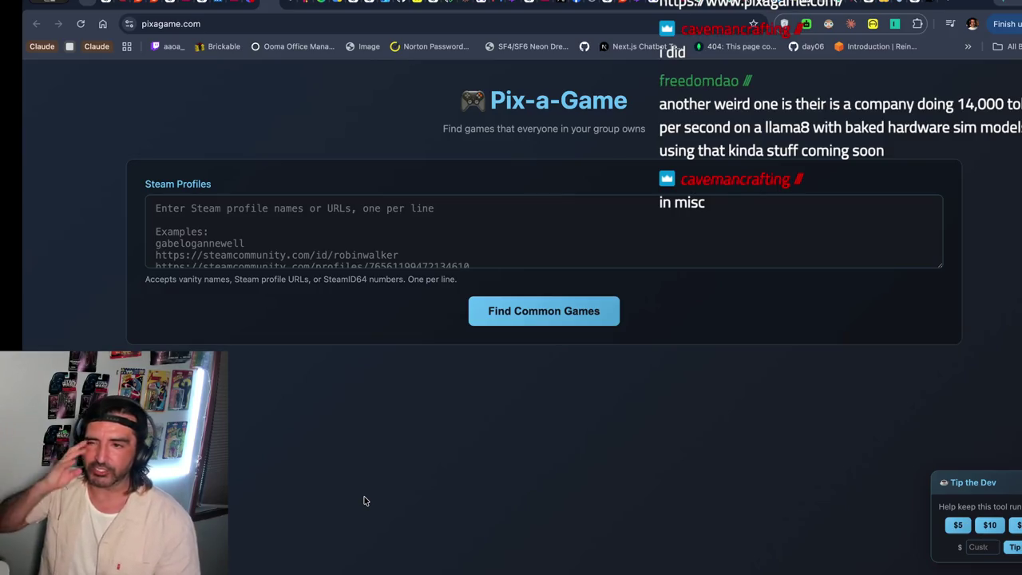
- Read over the Pix-a-Game Steam-profile form text, then return to the Excalidraw canvas
drag(316, 75, 439, 280)
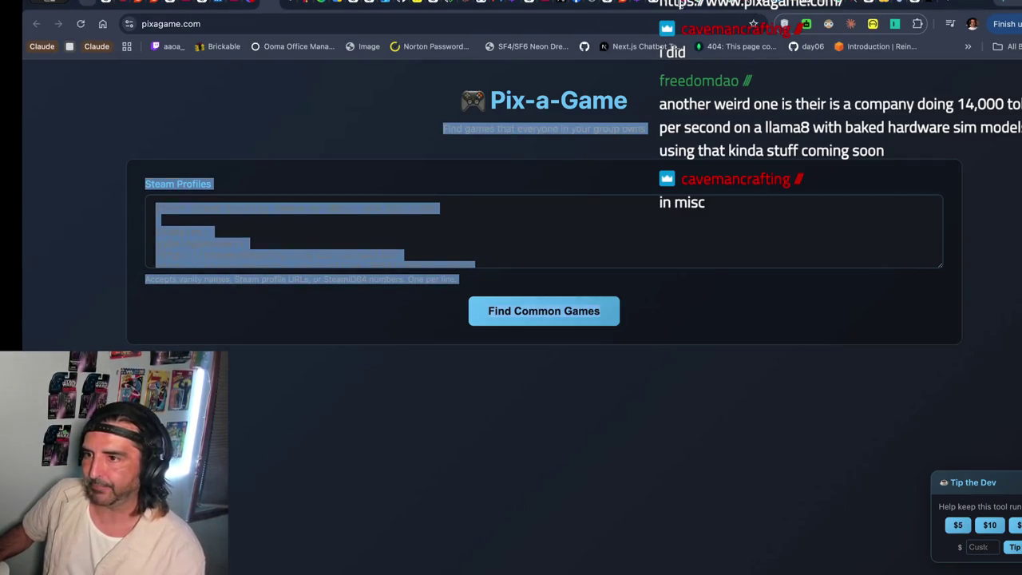
click(694, 6)
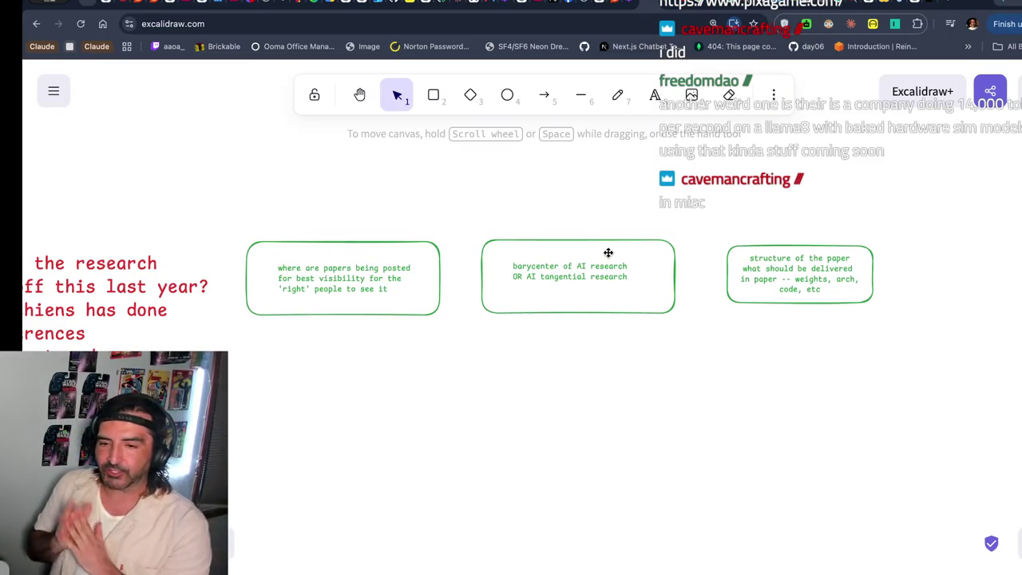
- Widen the 'structure of the paper' box so its note fits, and nudge it up-left
click(761, 254)
drag(875, 309, 913, 320)
drag(792, 304, 781, 293)
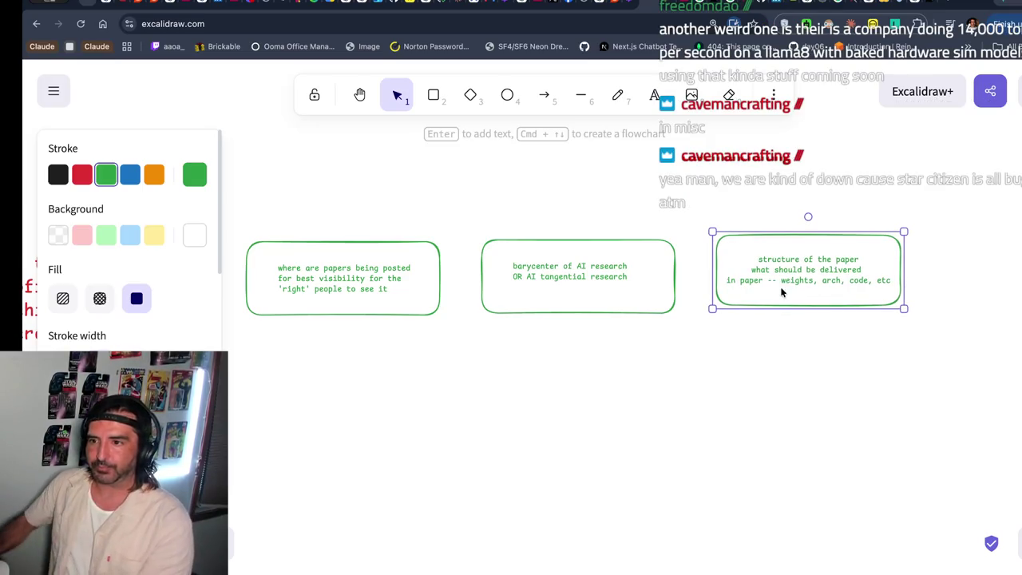
- Briefly try the text tool, then start editing the middle box's barycenter text
click(653, 92)
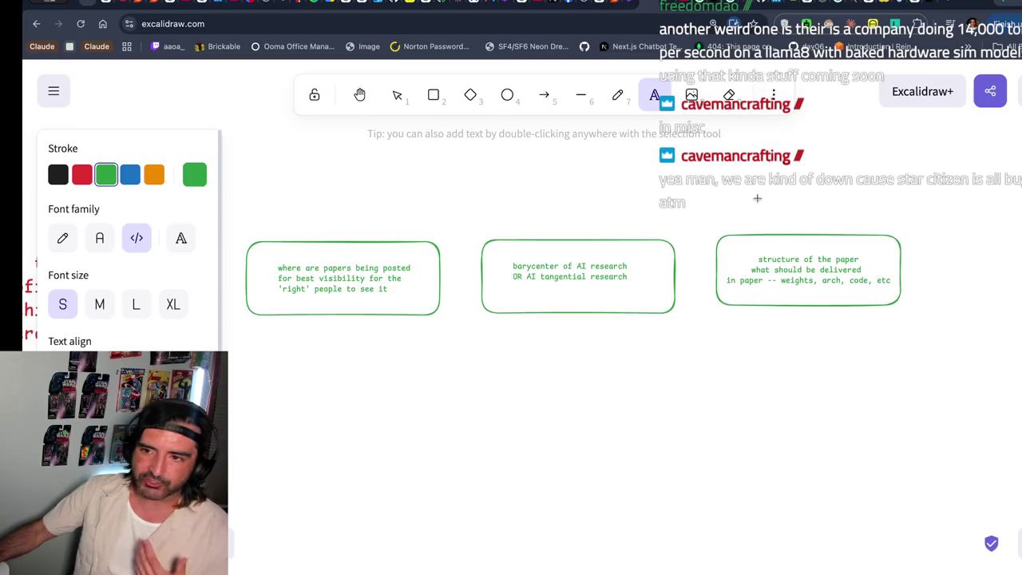
scroll(756, 365, left, 5)
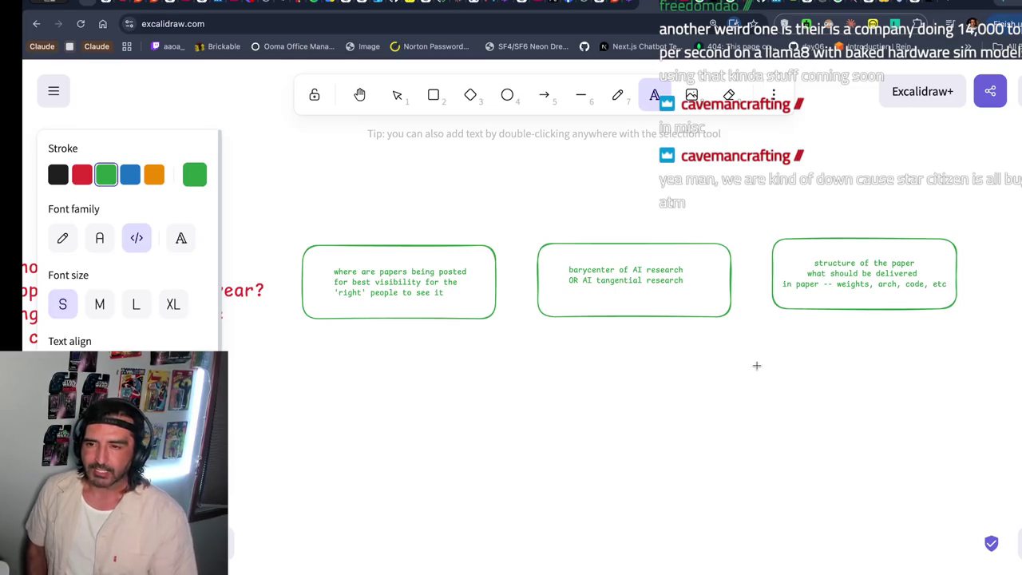
click(666, 298)
key(Escape)
double_click(676, 280)
double_click(676, 280)
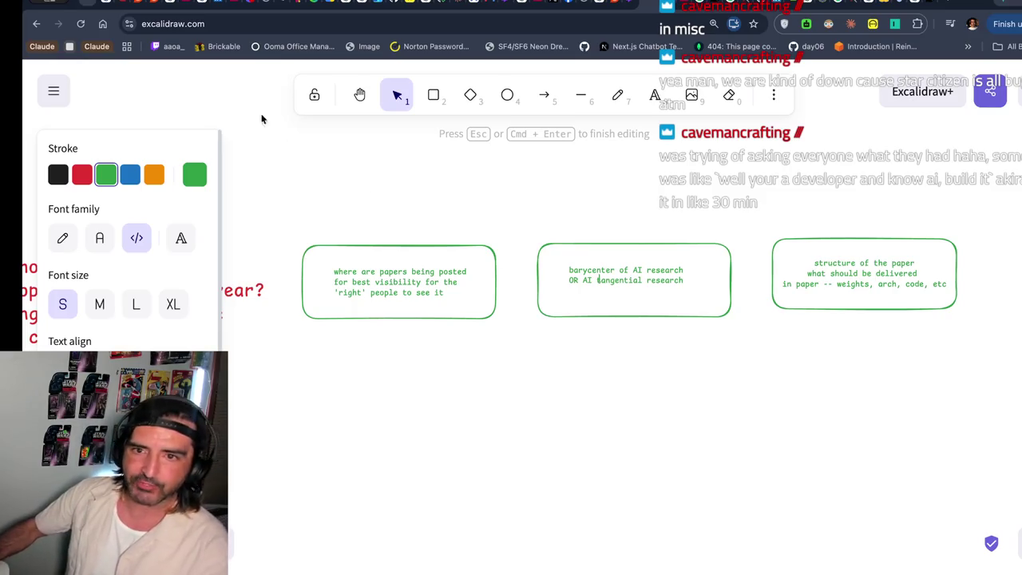
click(218, 4)
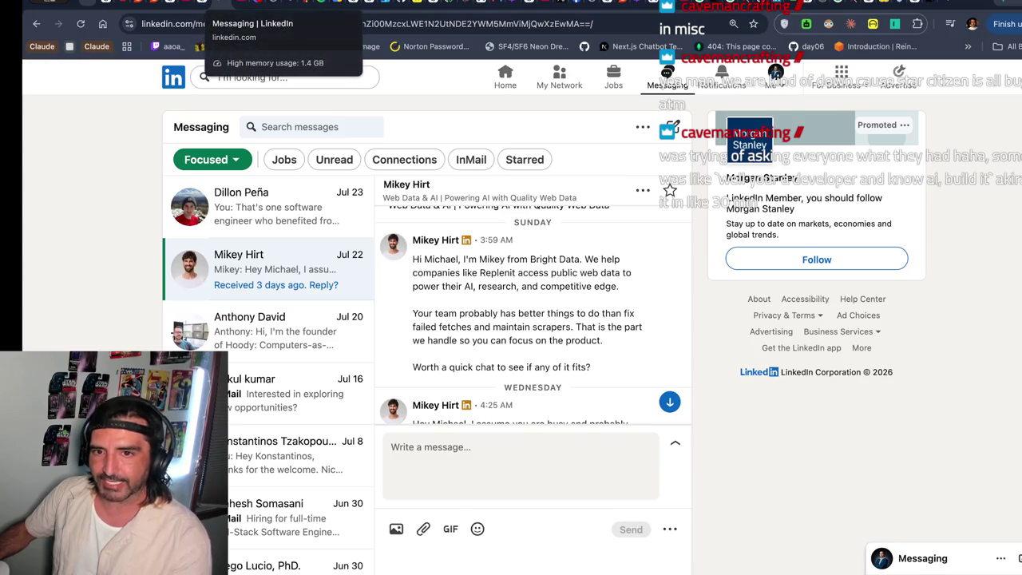
- Glance at the YouTube channel, then select the bio and location text on the LinkedIn profile
click(200, 4)
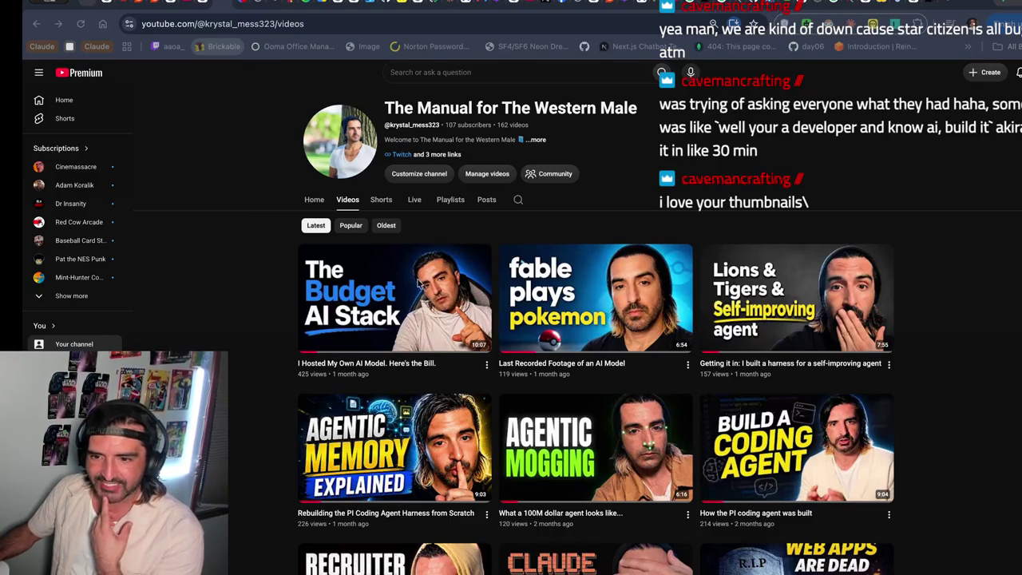
click(225, 8)
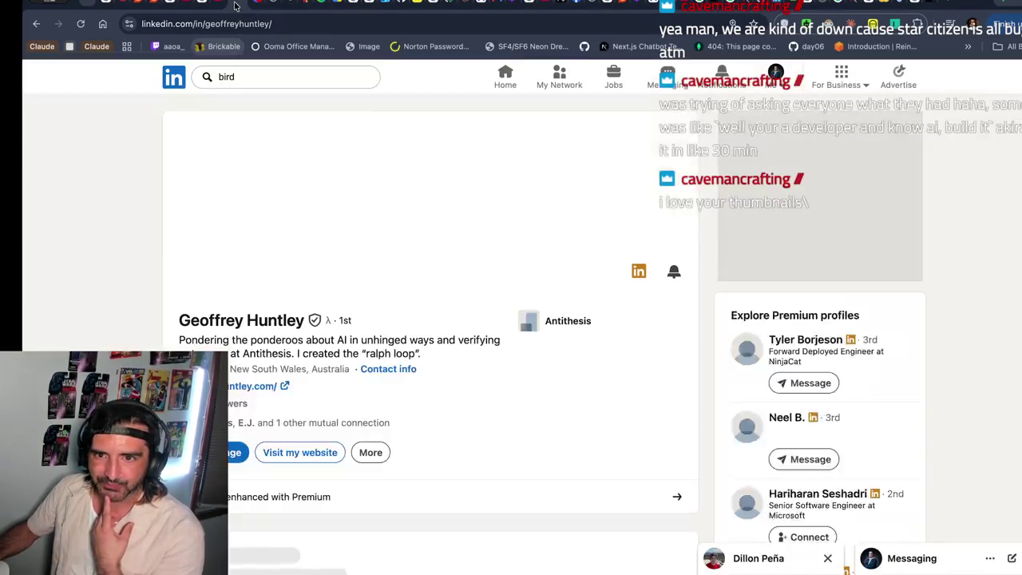
scroll(144, 318, down, 1)
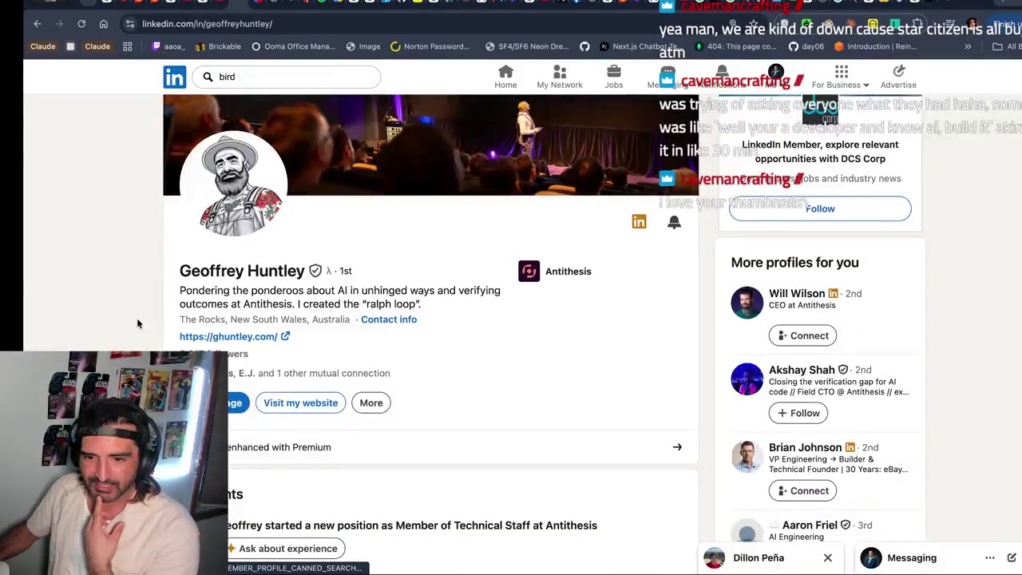
drag(243, 304, 255, 328)
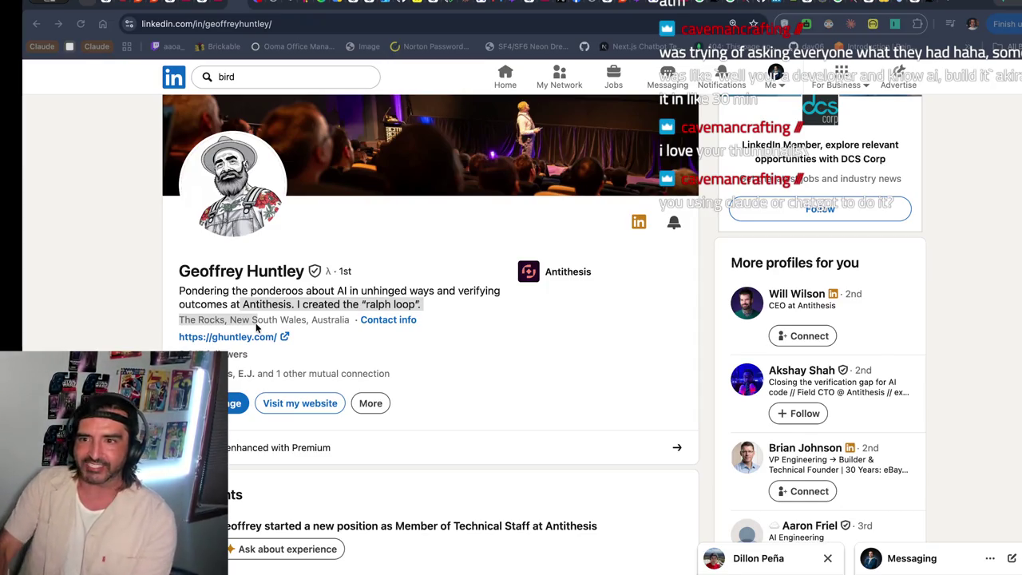
- Open and leave a new tab, then return to Excalidraw and edit the middle box's text
key(super+Tab)
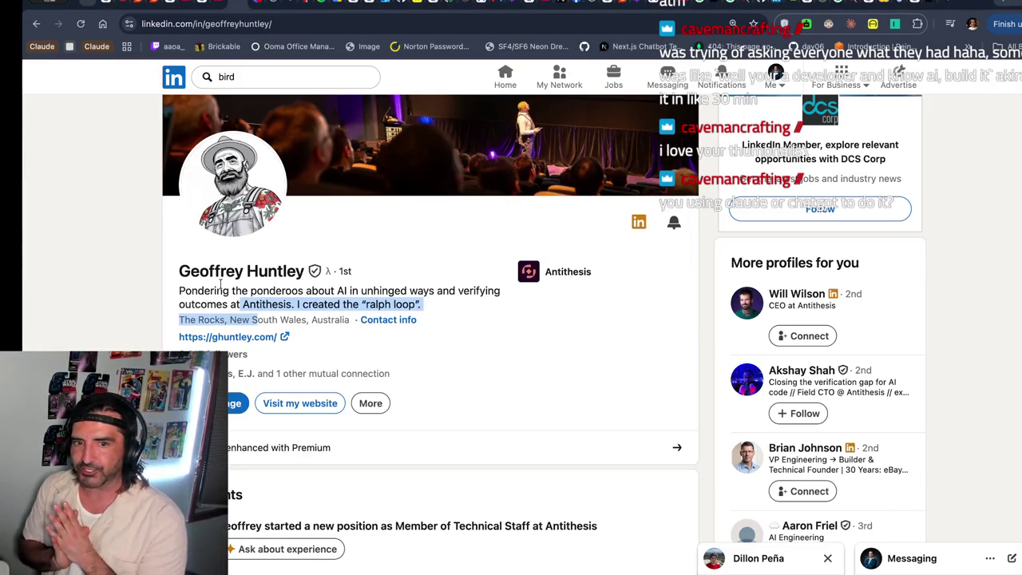
key(super+Tab)
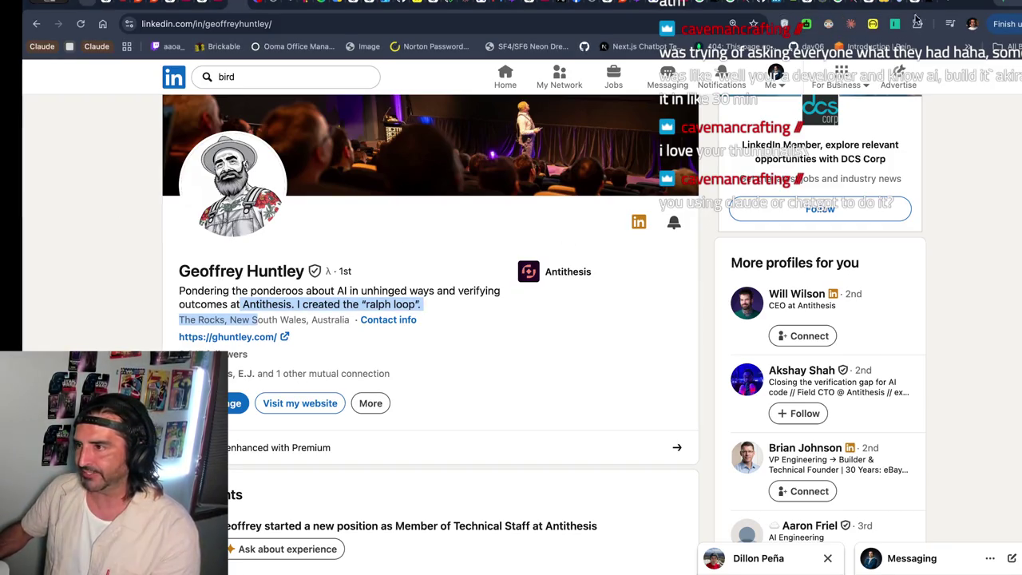
click(942, 3)
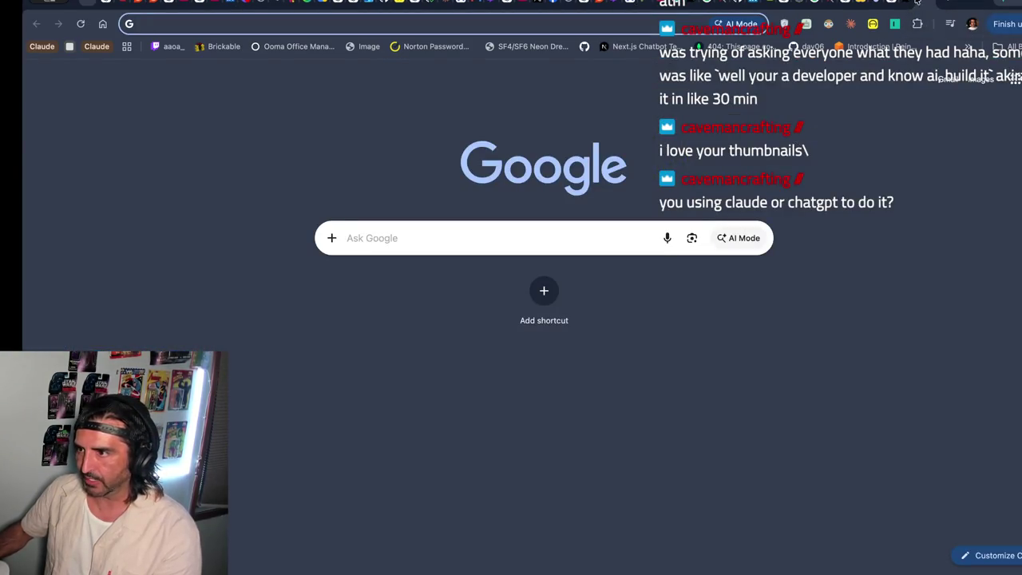
click(916, 2)
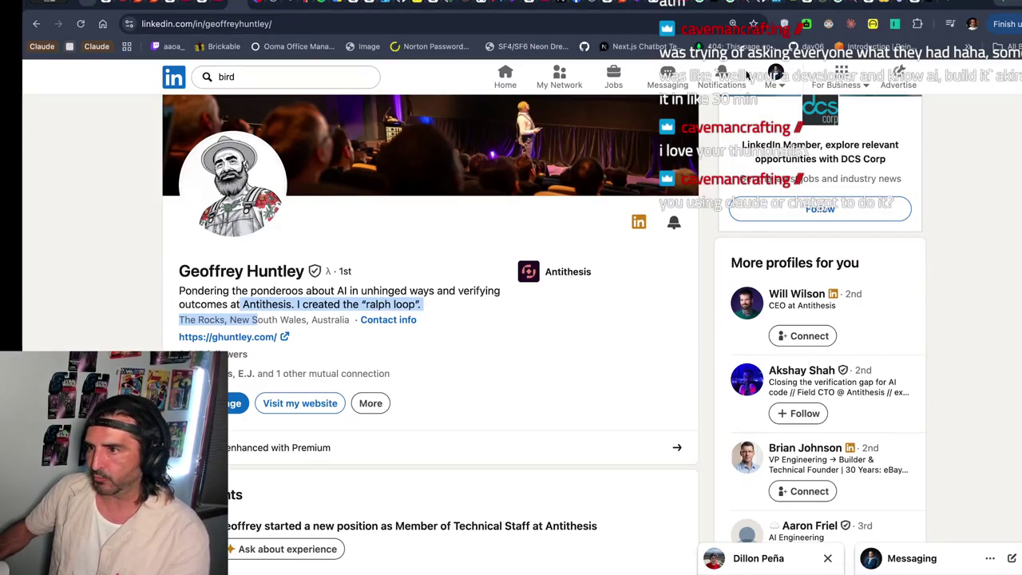
click(624, 3)
scroll(609, 296, right, 1)
double_click(574, 281)
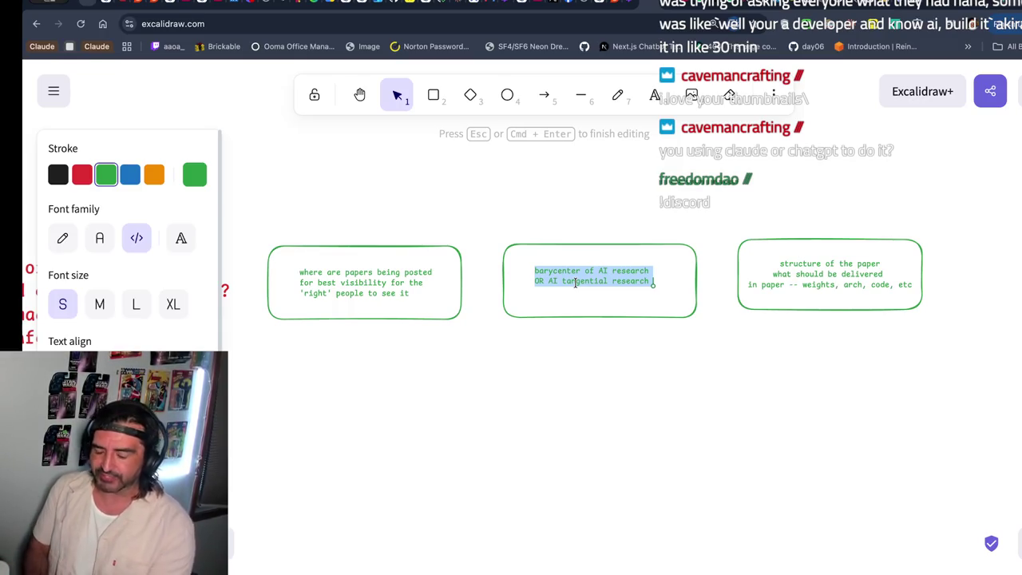
- Open hyprstream.ai in a new tab from the 'hy' address suggestion
key(super+t)
text(hy)
key(Return)
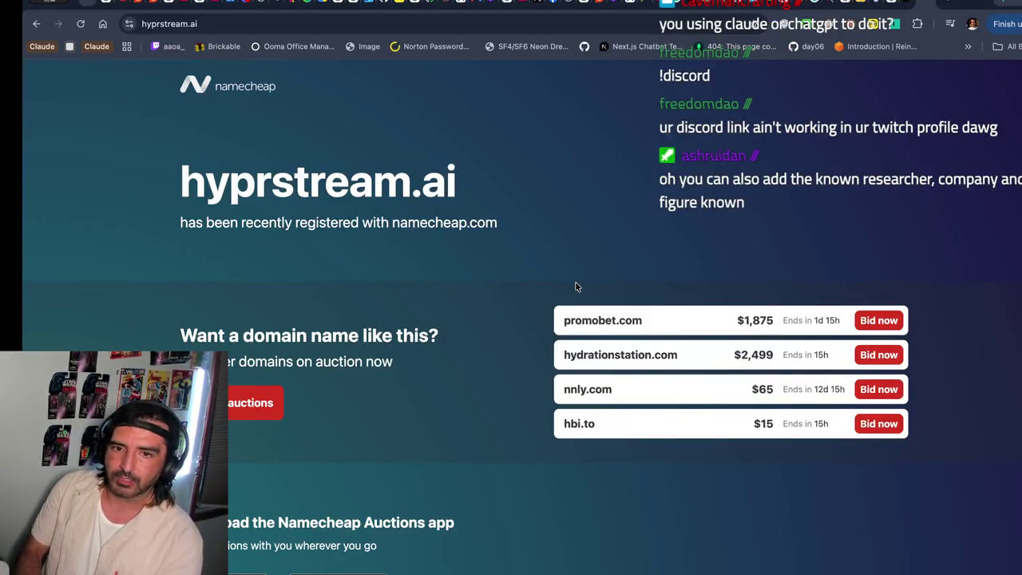
- Search 'hyprstream github', open the hyprstream repository, and read its README down to Installation
key(super+l)
text(hyprstream github)
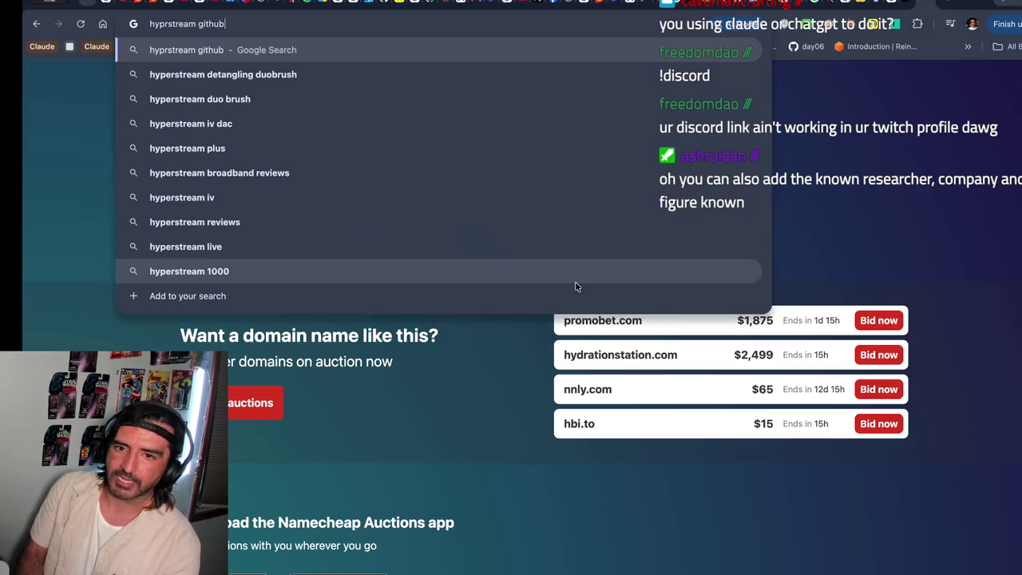
key(Return)
click(399, 209)
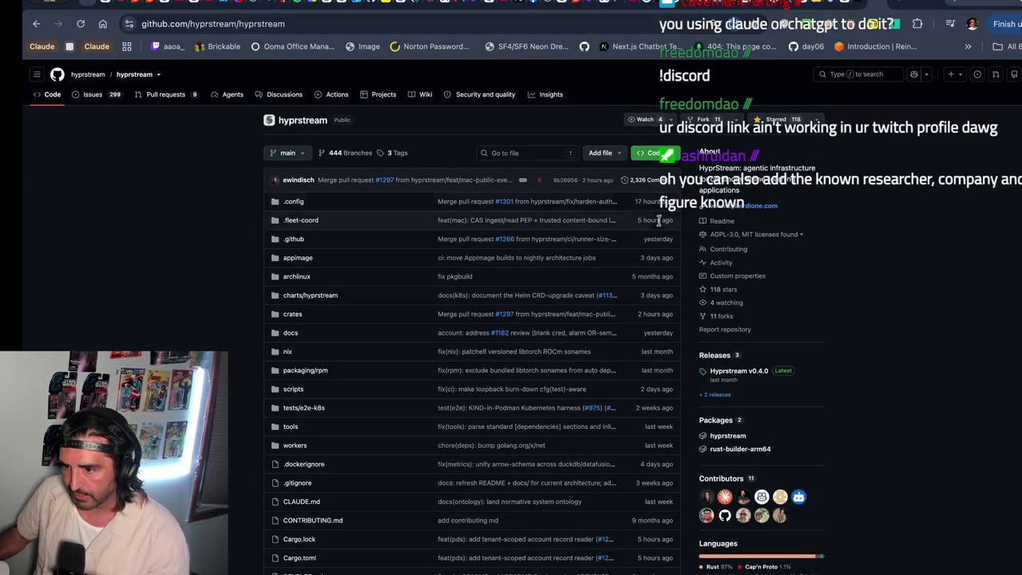
scroll(617, 201, down, 5)
scroll(617, 206, down, 8)
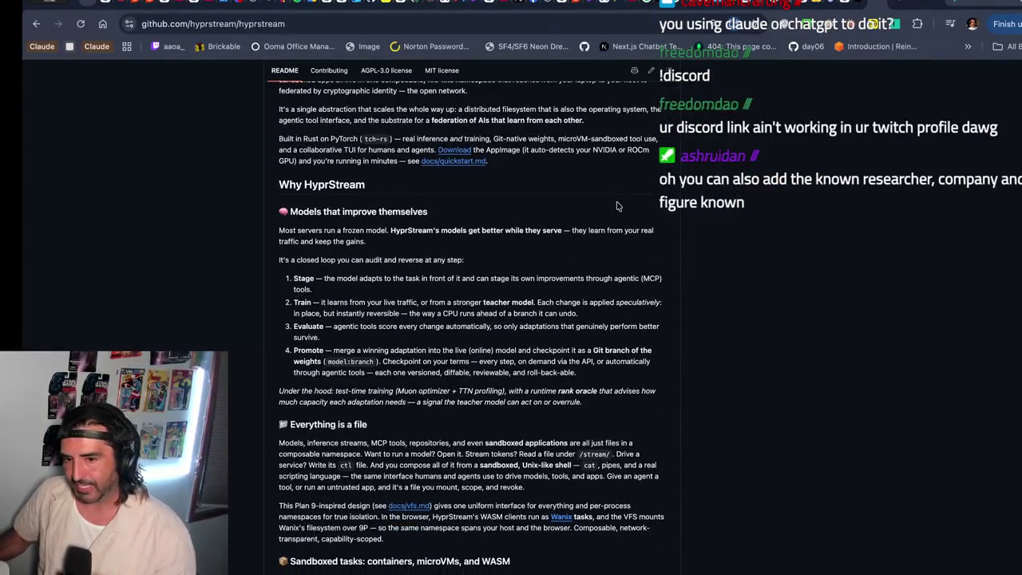
scroll(617, 206, down, 6)
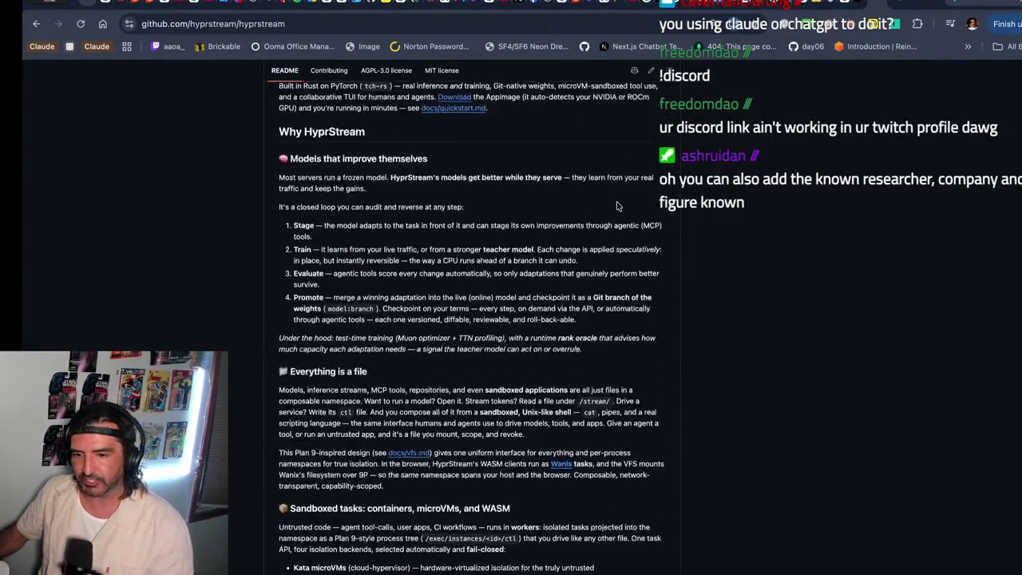
scroll(617, 206, down, 6)
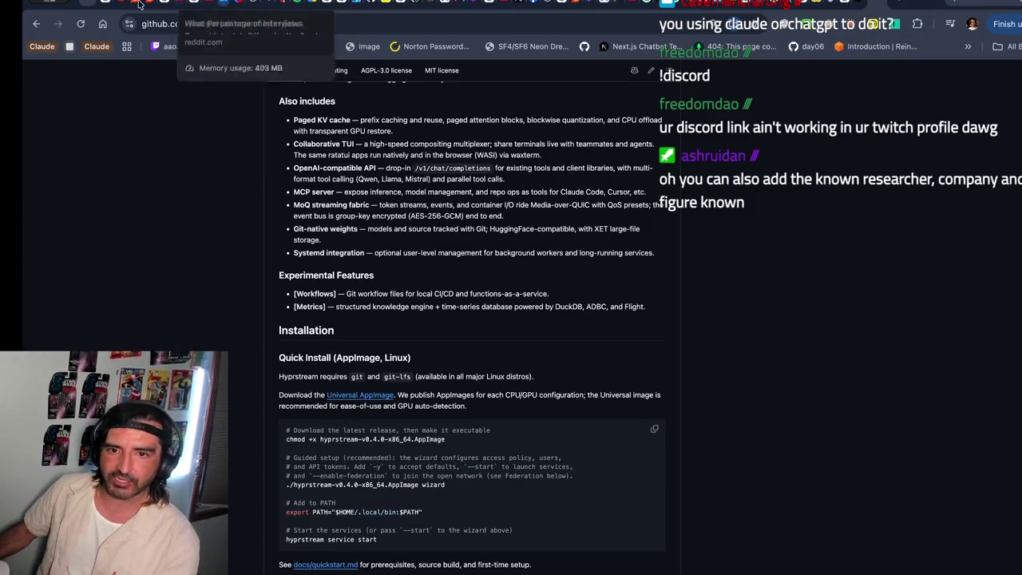
click(218, 4)
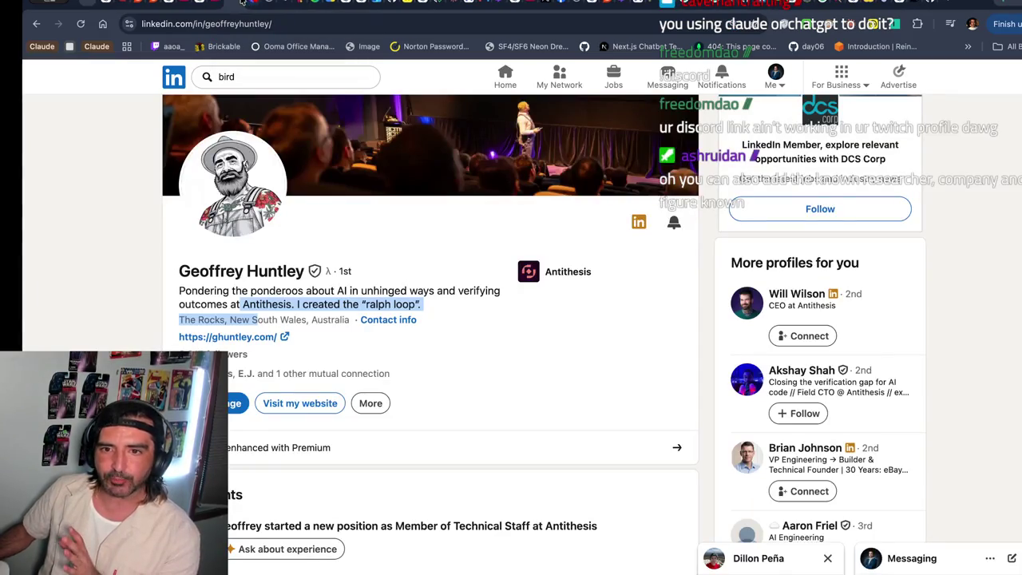
- From the Cyberdione Labs search results, open the Cyberdione Labs company page
click(246, 4)
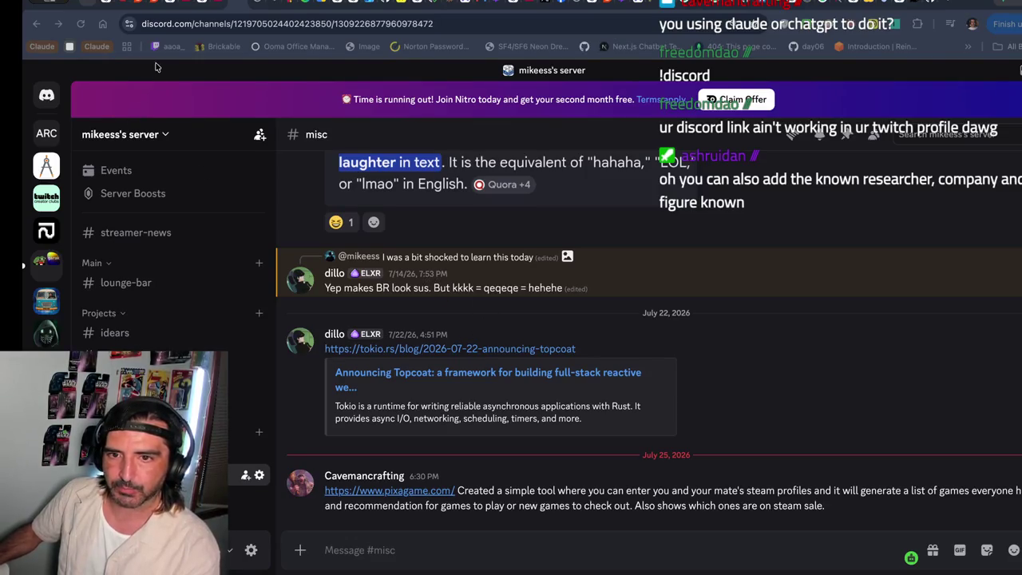
click(255, 4)
click(121, 285)
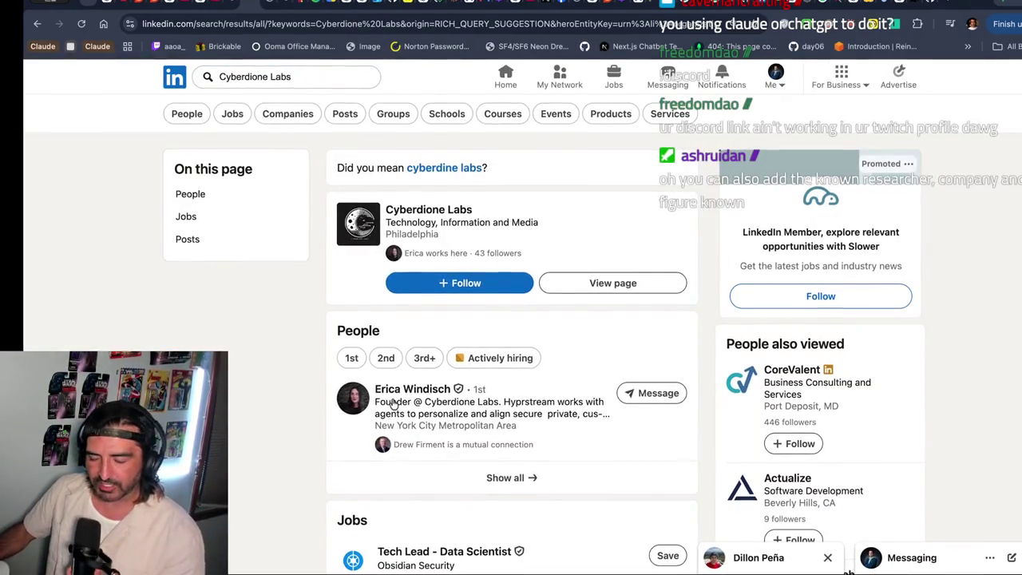
scroll(345, 406, down, 1)
scroll(345, 405, down, 1)
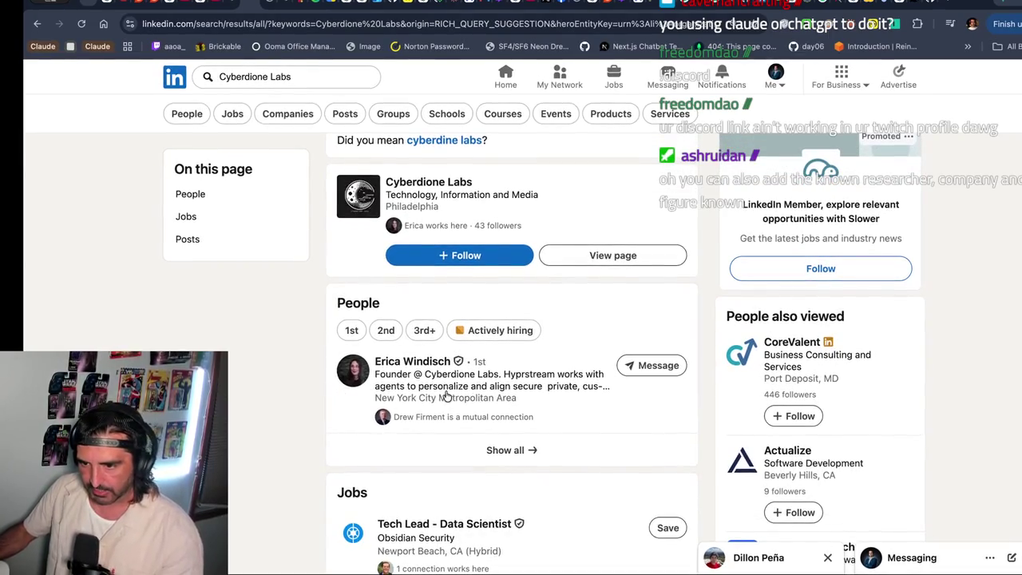
scroll(393, 421, down, 1)
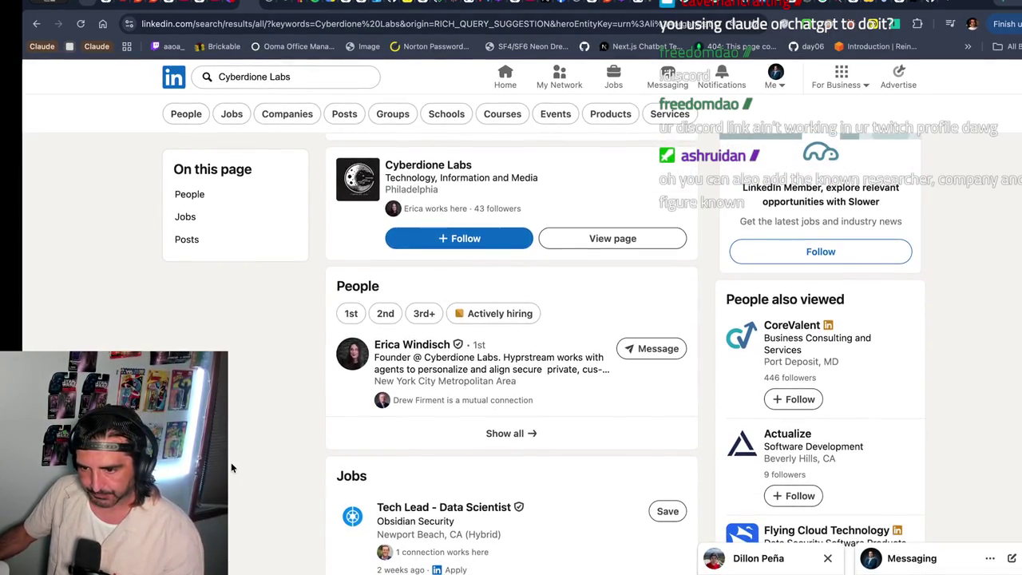
scroll(367, 263, up, 3)
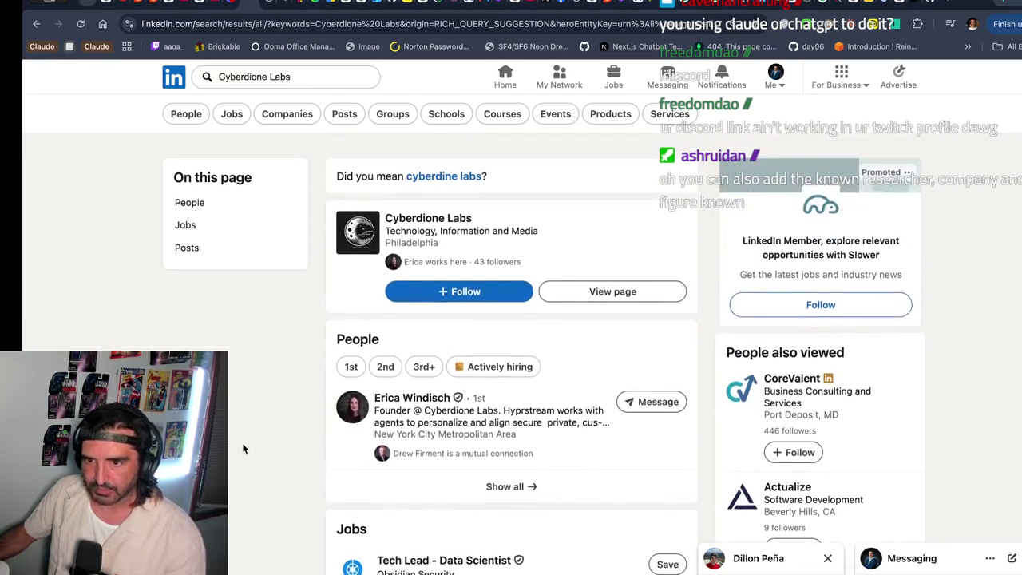
click(400, 210)
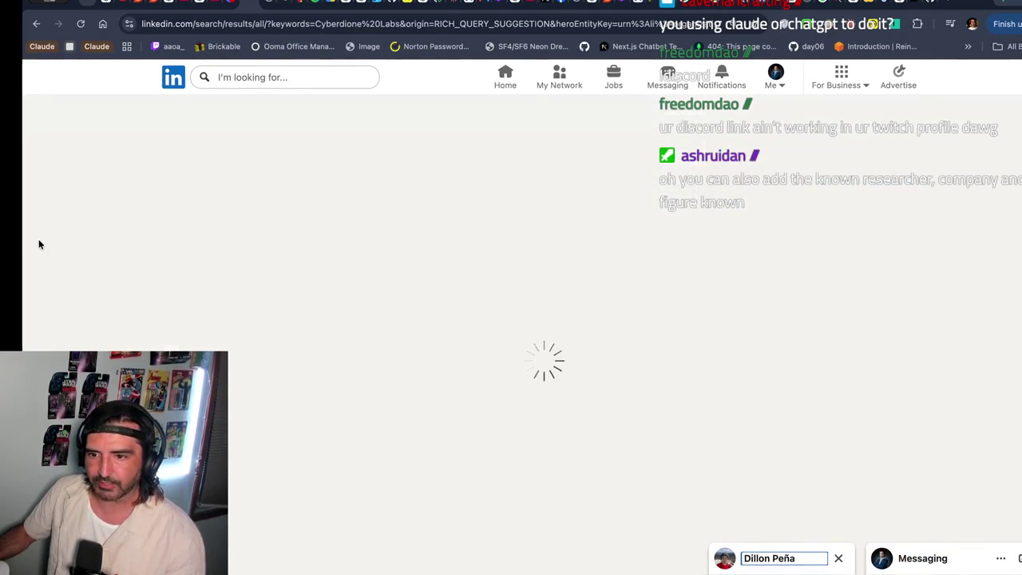
- Review the company page, then open the founder's profile and view the enlarged photo
scroll(115, 298, down, 3)
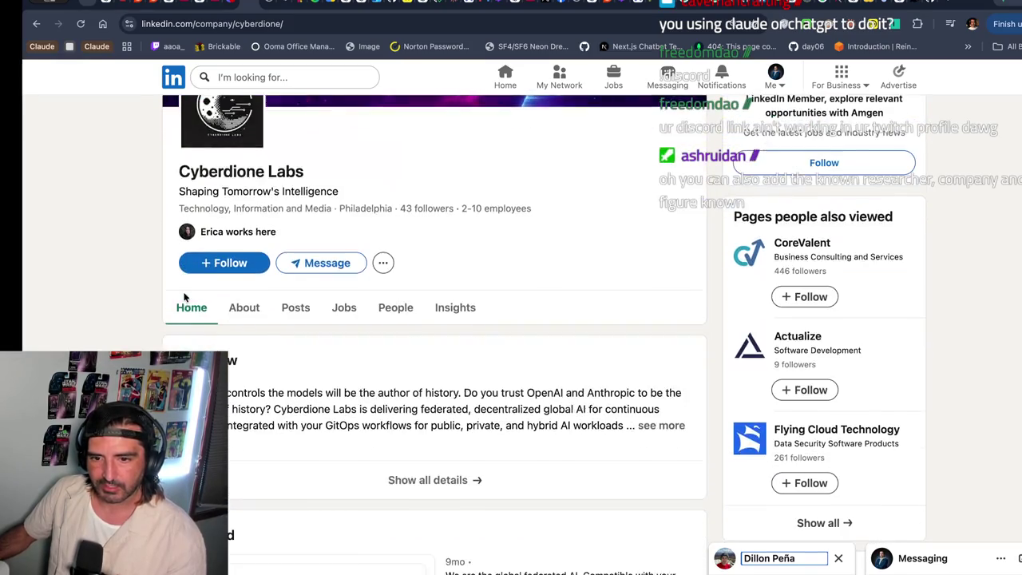
scroll(115, 299, down, 5)
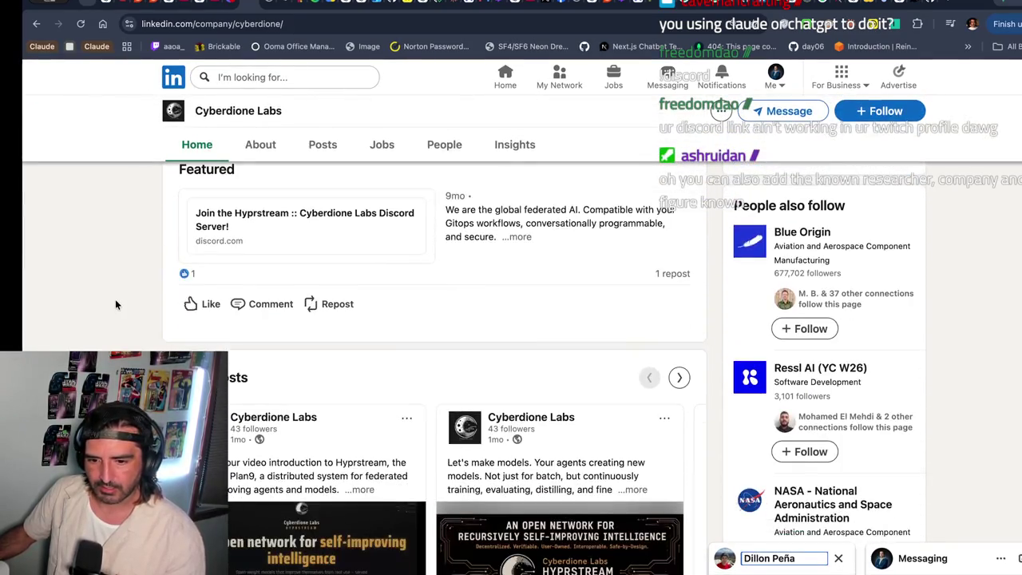
scroll(115, 299, up, 4)
click(229, 187)
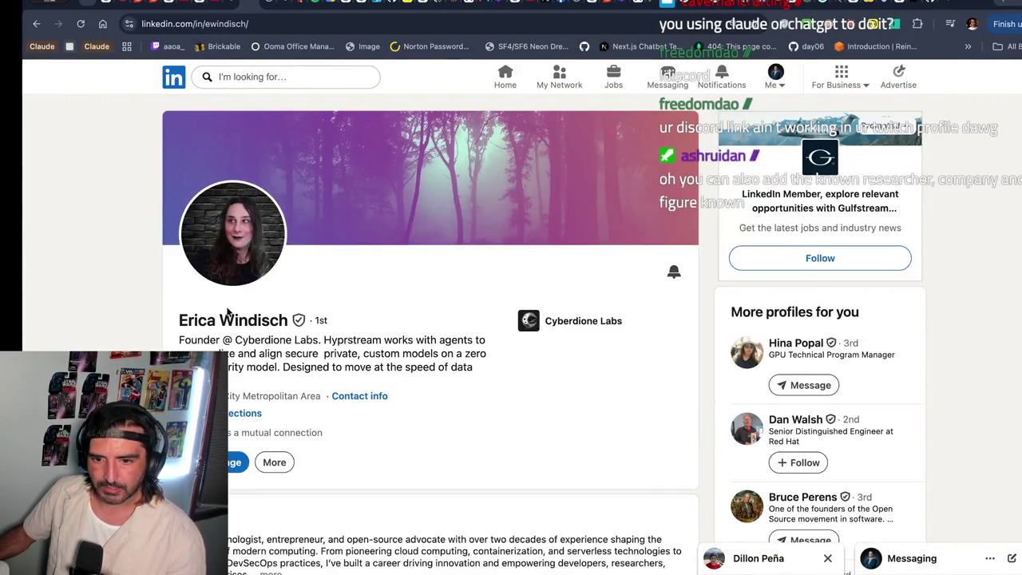
click(230, 237)
click(109, 326)
scroll(373, 330, down, 4)
scroll(373, 330, down, 5)
scroll(373, 329, up, 1)
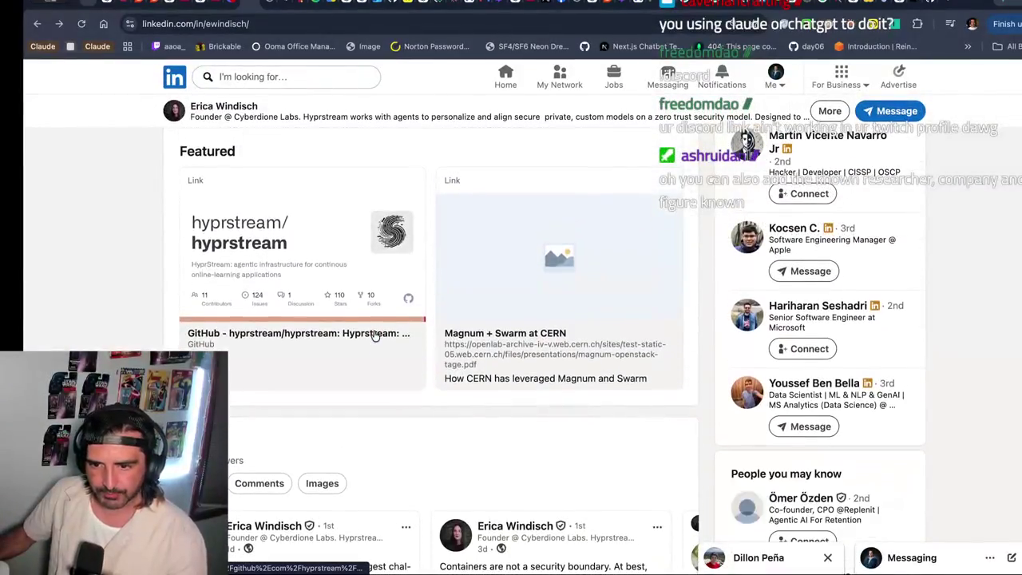
scroll(373, 329, down, 4)
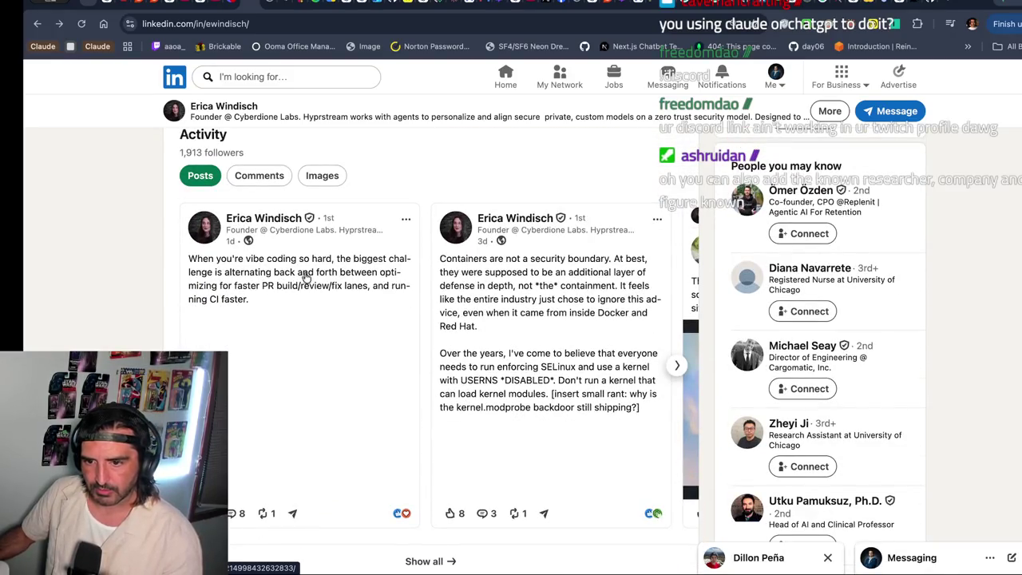
- Scroll through the founder's Activity posts carousel, then return to the Excalidraw canvas
scroll(616, 323, right, 3)
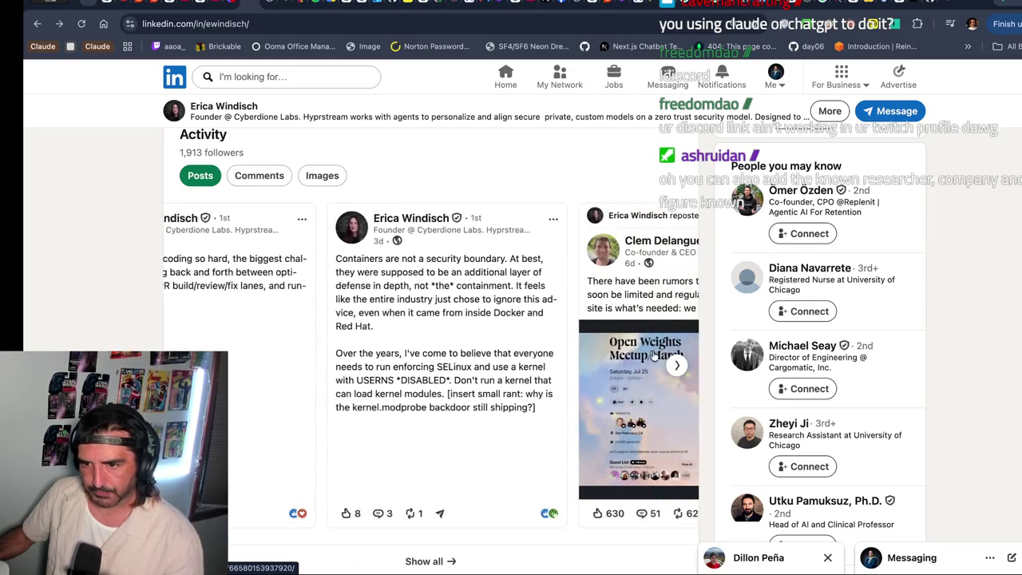
scroll(627, 359, right, 3)
scroll(627, 359, right, 4)
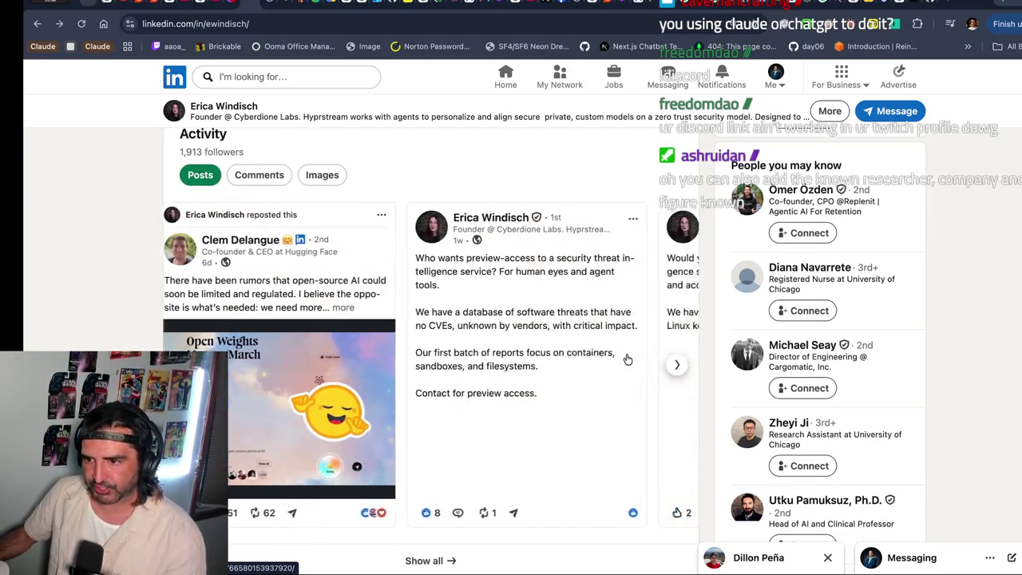
scroll(627, 359, right, 3)
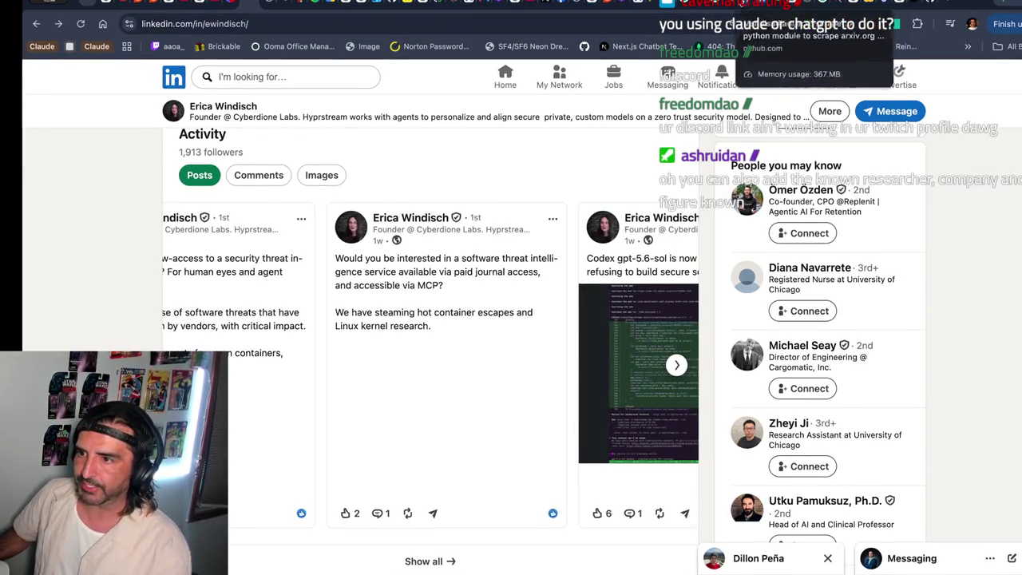
click(642, 6)
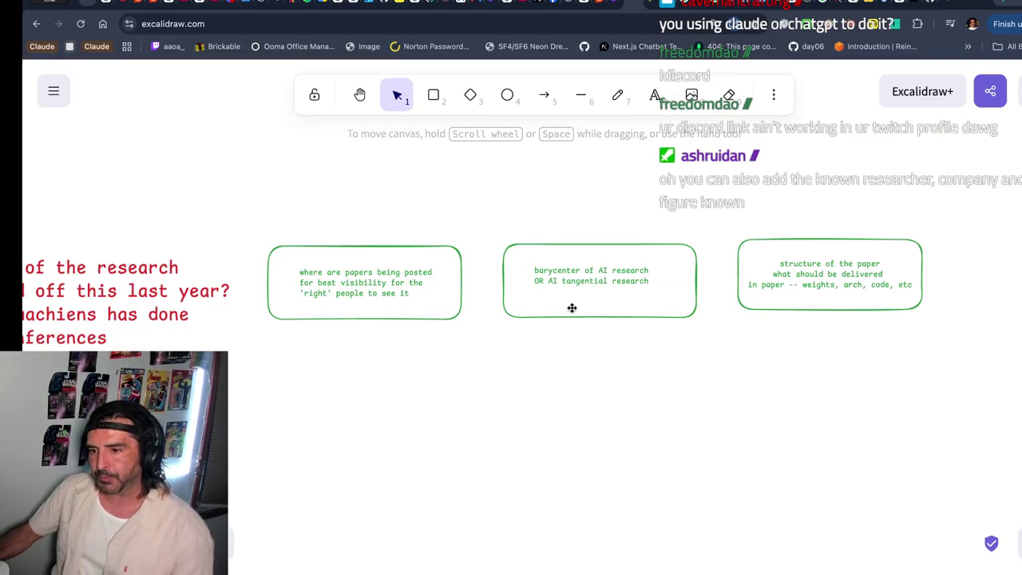
click(585, 272)
double_click(585, 271)
drag(547, 280, 633, 285)
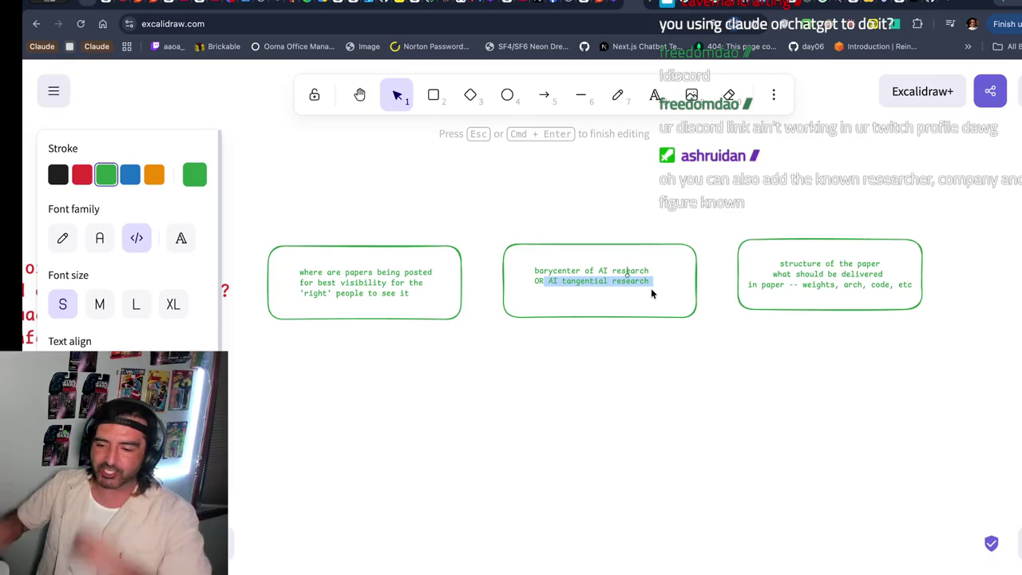
key(Escape)
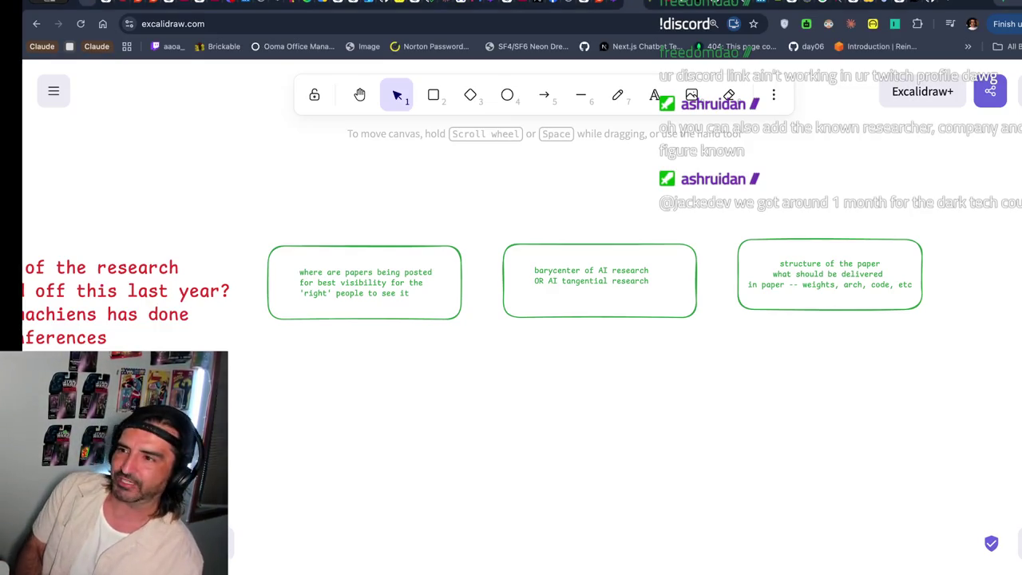
- Search 'alex jones canyon' in a new tab and open the Bohemian Grove Wikipedia article
key(ctrl+t)
text(alexj)
key(BackSpace)
text(jones )
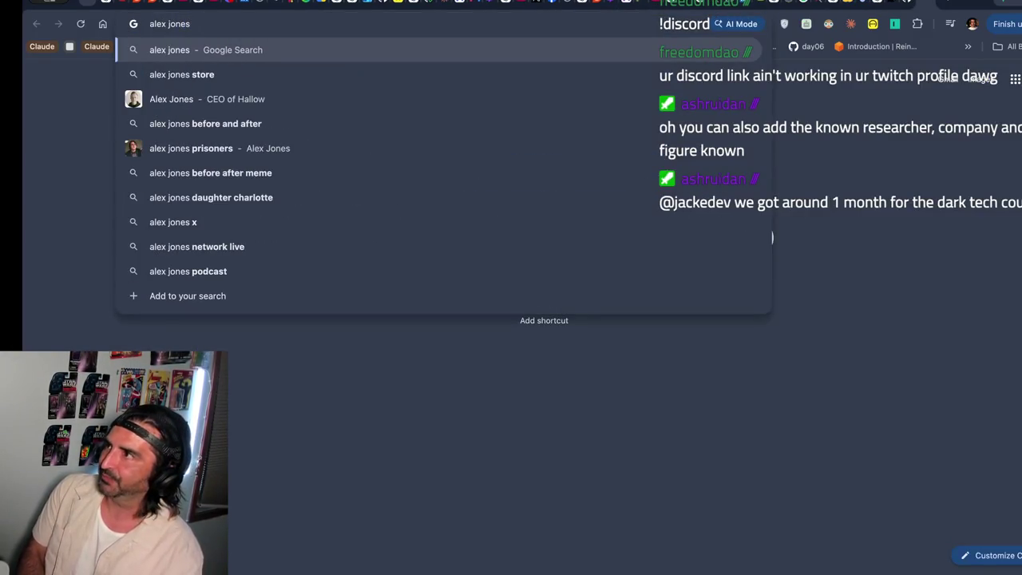
text(canyon)
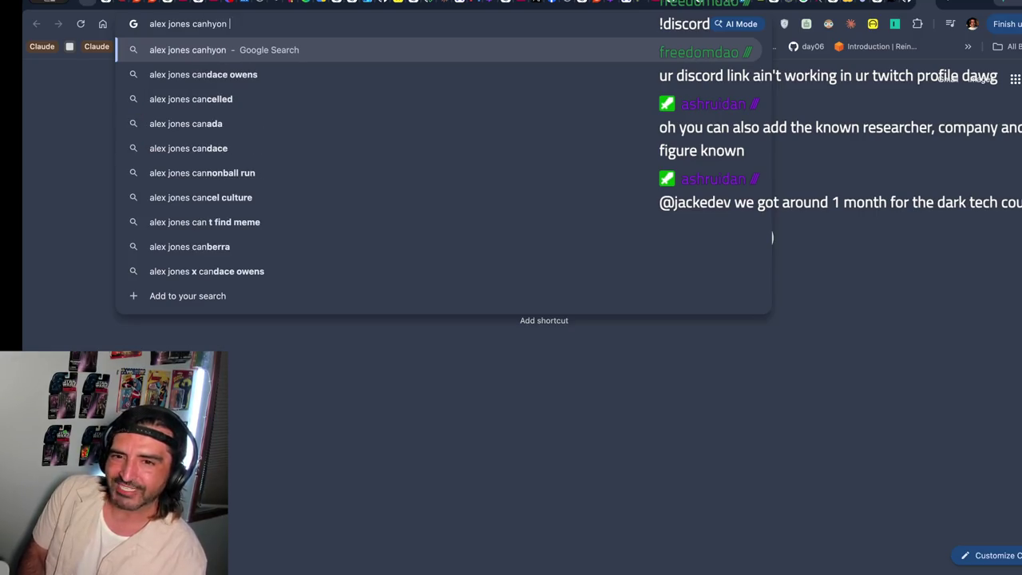
key(Return)
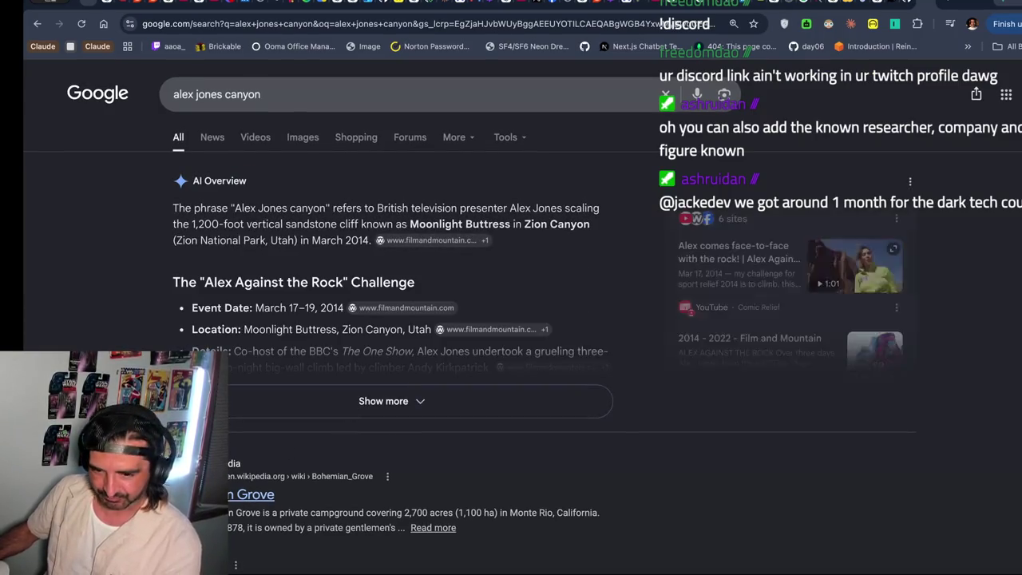
click(255, 495)
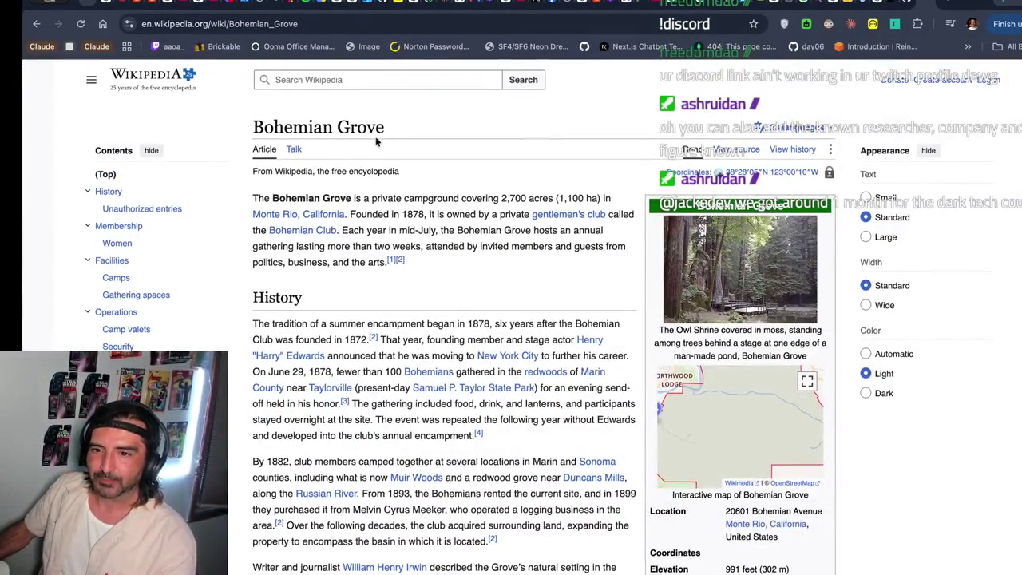
drag(387, 132, 245, 128)
- Search Bohemian Grove images and open The Bold Italic article from the fiery image
key(ctrl+l)
text(Bohemian Grove)
key(Return)
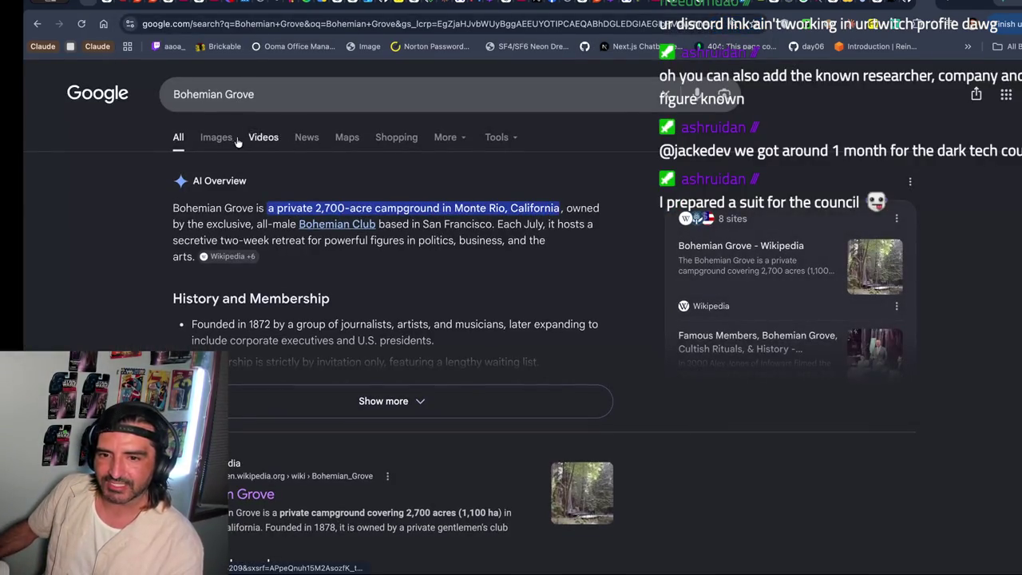
click(216, 138)
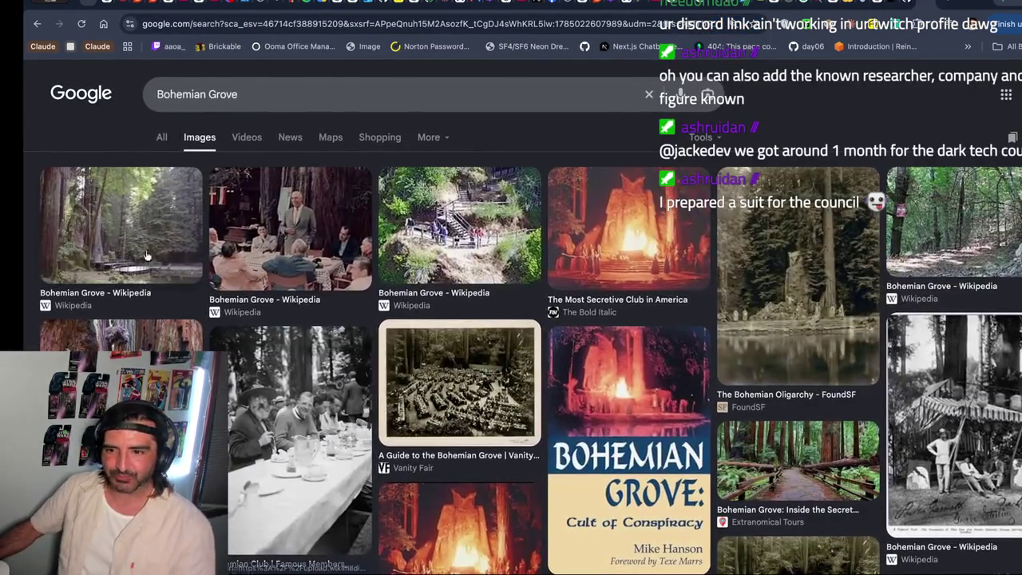
click(425, 243)
click(559, 243)
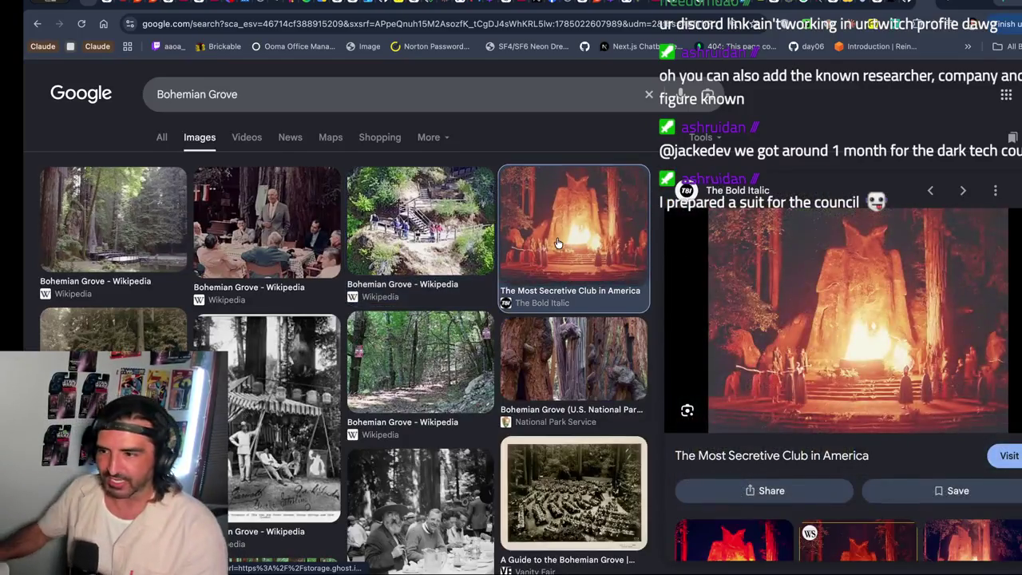
click(792, 366)
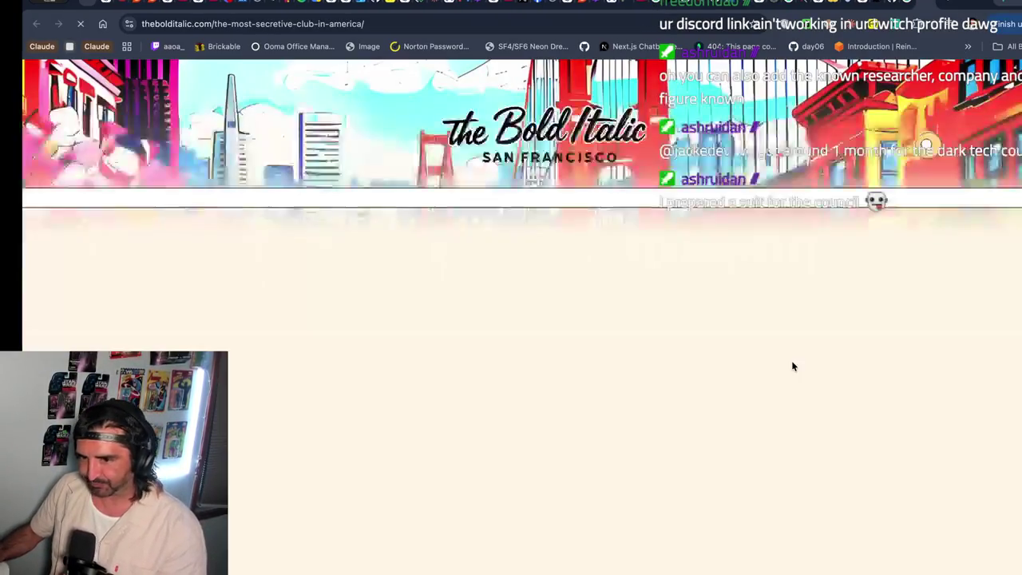
- Scroll through The Bold Italic article, then return to the Bohemian Grove image results
scroll(560, 462, down, 2)
scroll(561, 461, down, 1)
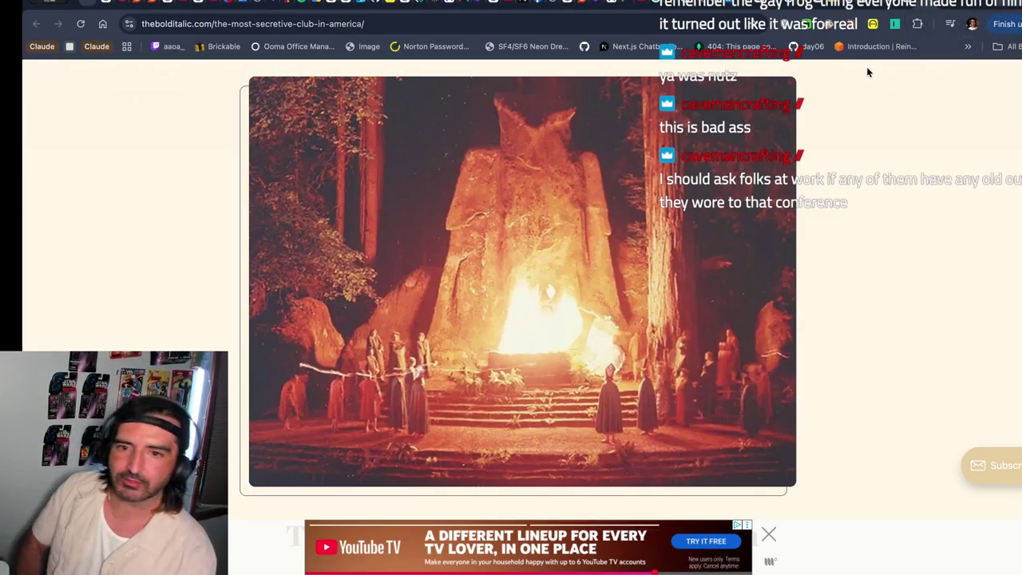
click(909, 5)
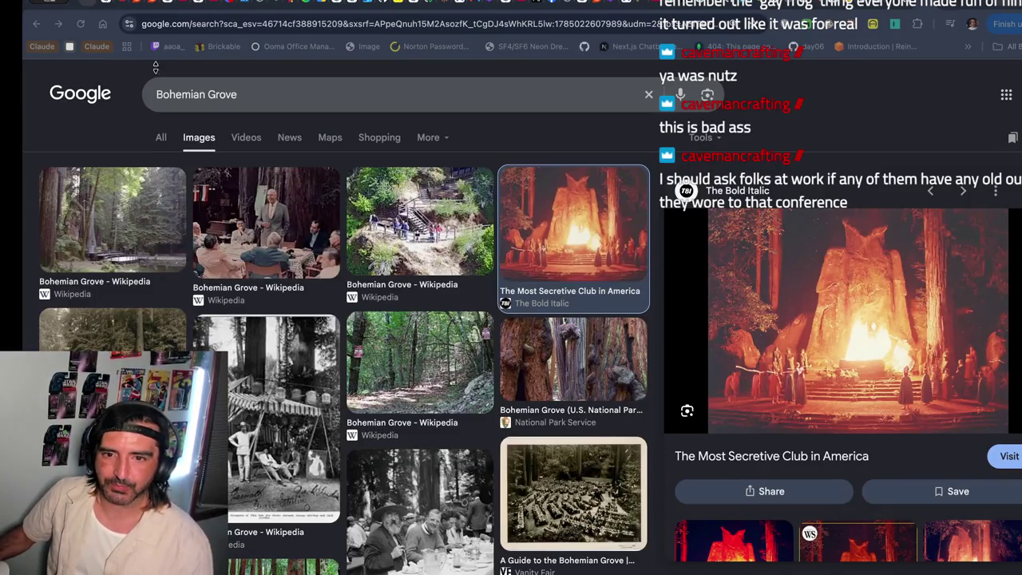
- In the Discord DM, play and pause the Pokémon Short embed, then open it on YouTube
click(268, 10)
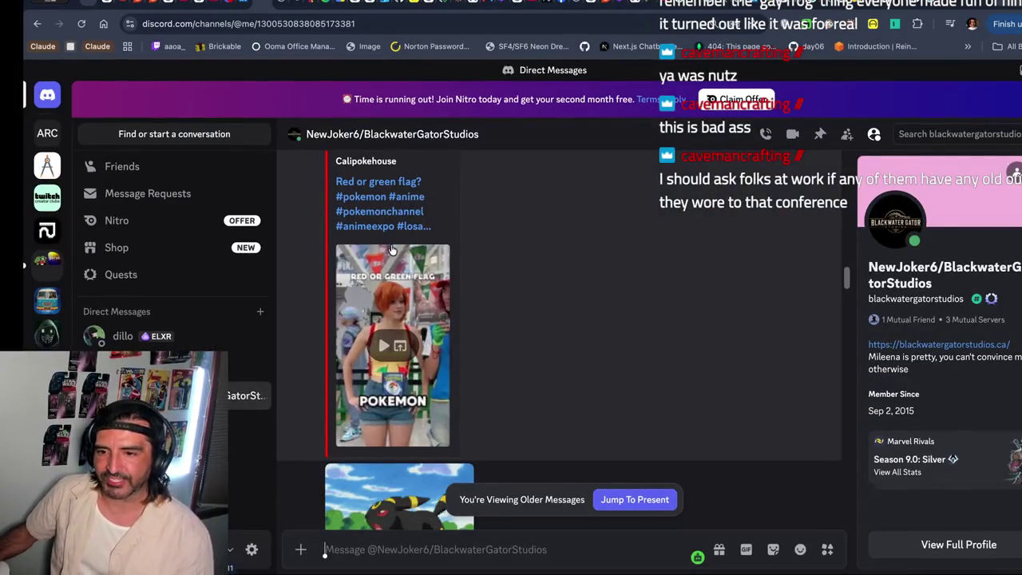
click(387, 345)
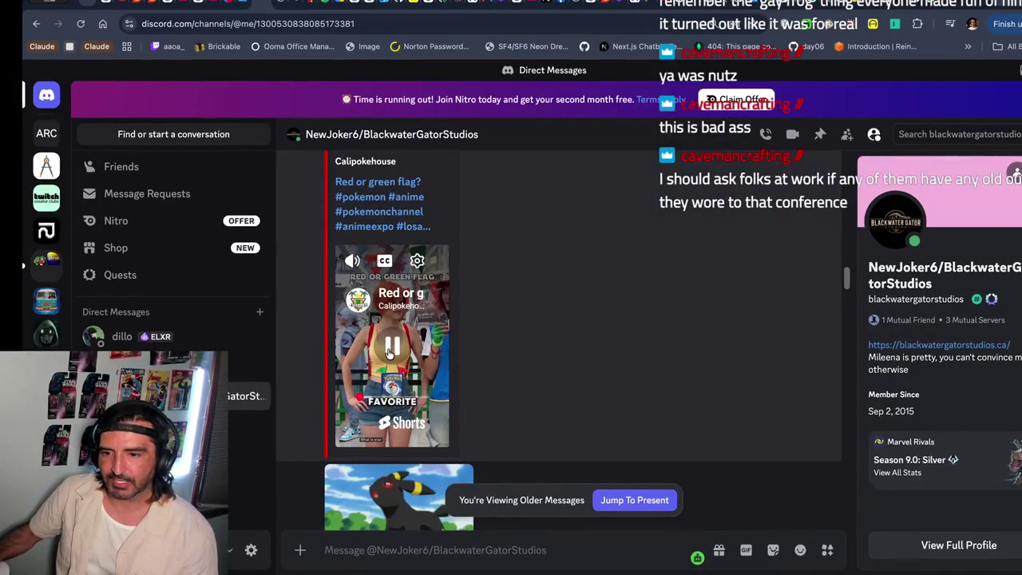
click(389, 341)
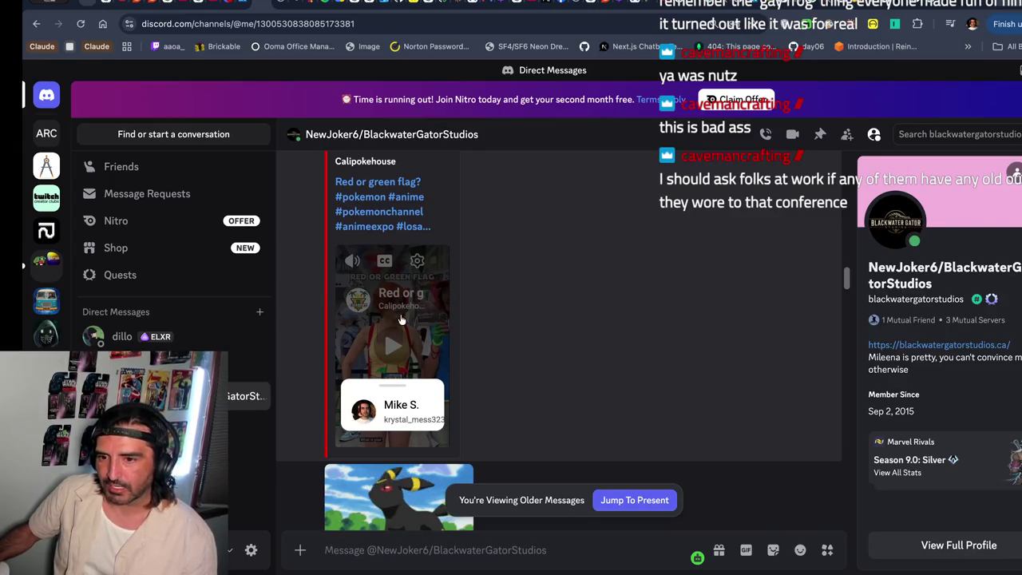
scroll(403, 319, up, 2)
click(485, 163)
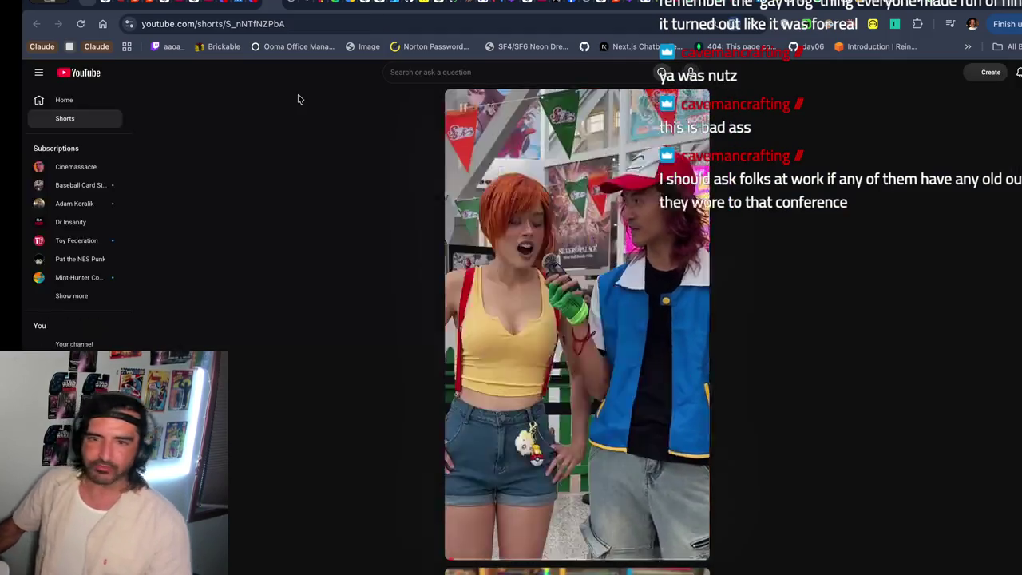
- Pause the Pokémon cosplay Short, glance at the Angine de Poitrine tab, then re-pause the Short
click(609, 307)
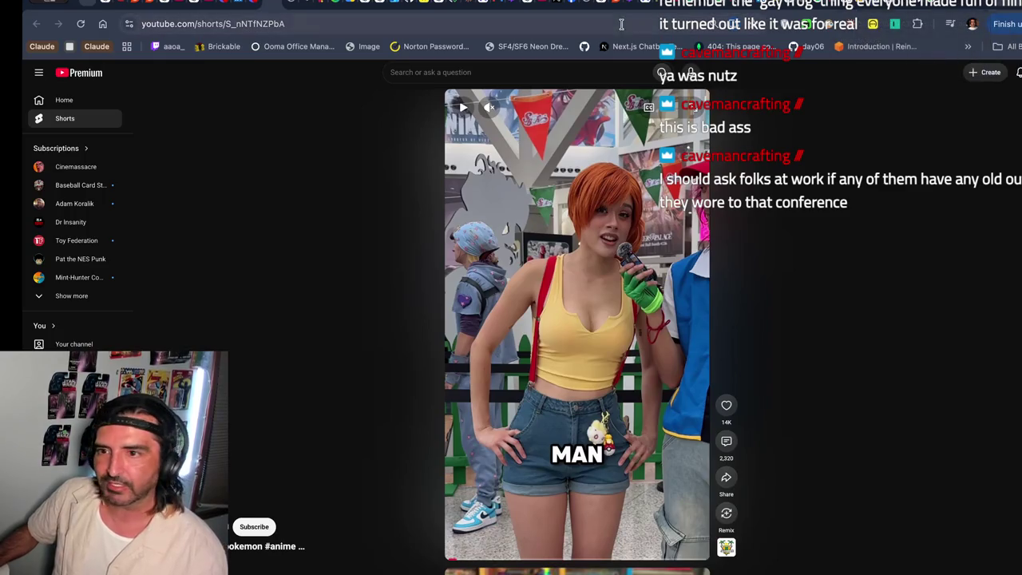
click(308, 3)
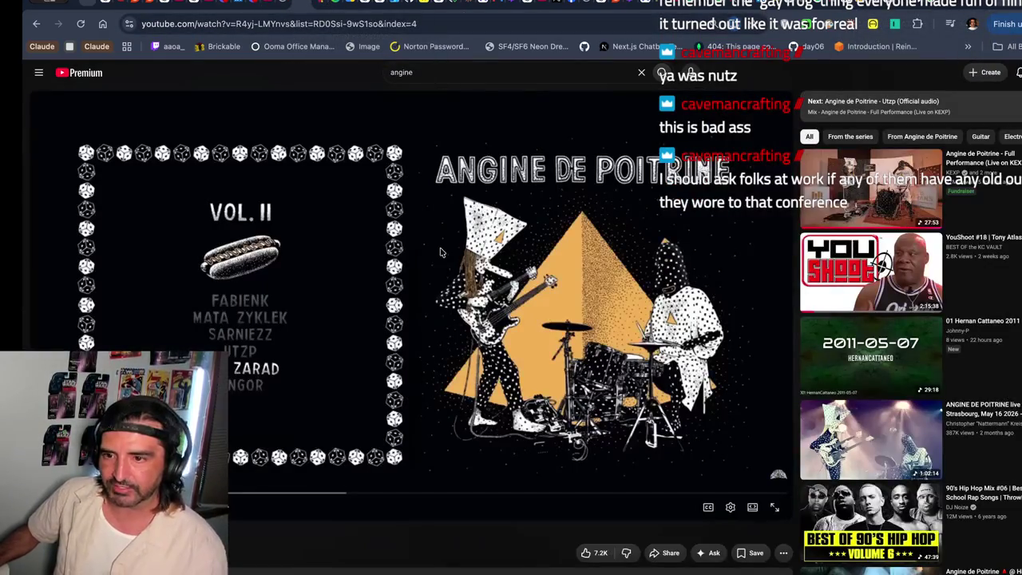
click(269, 4)
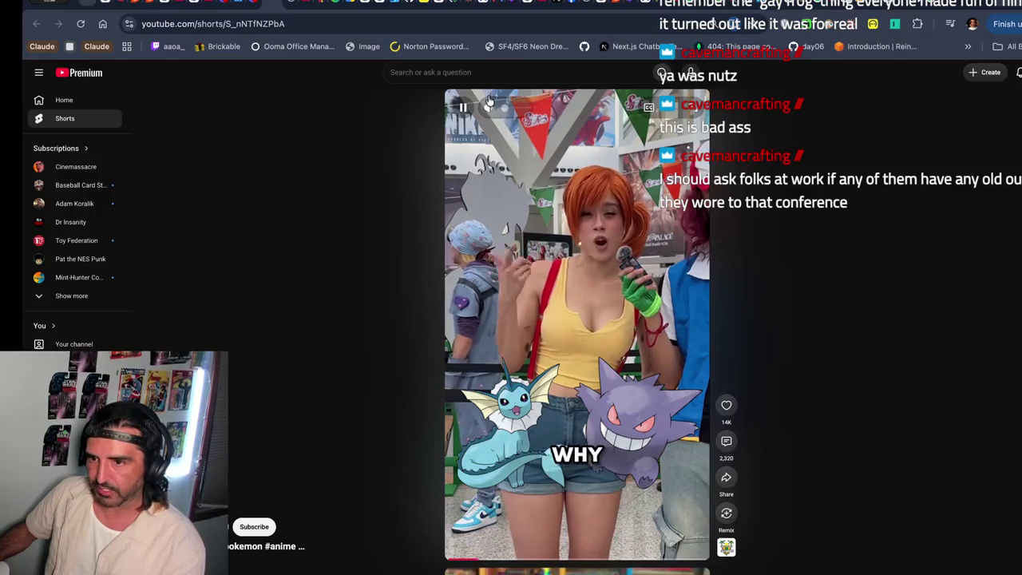
click(565, 339)
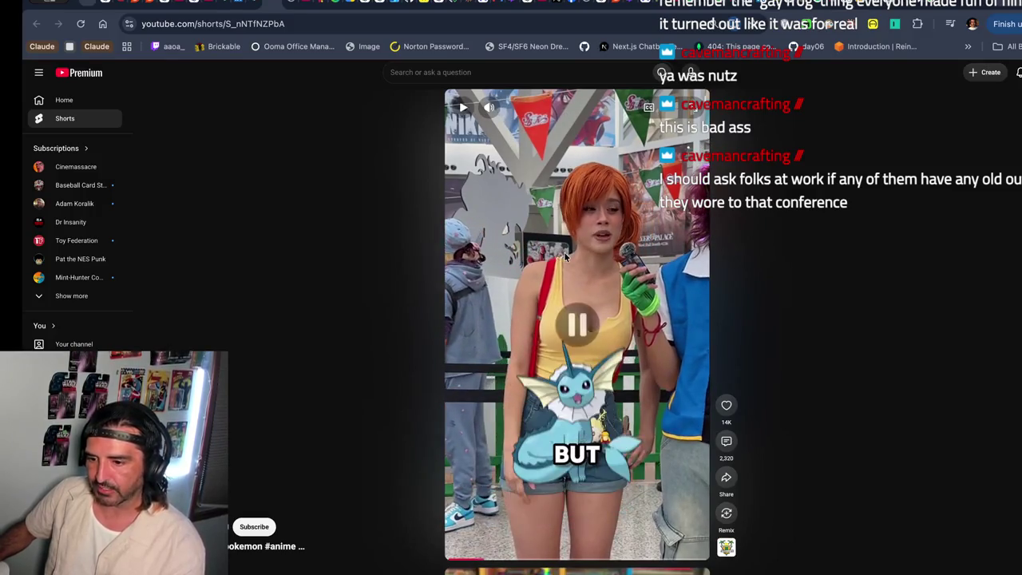
click(565, 339)
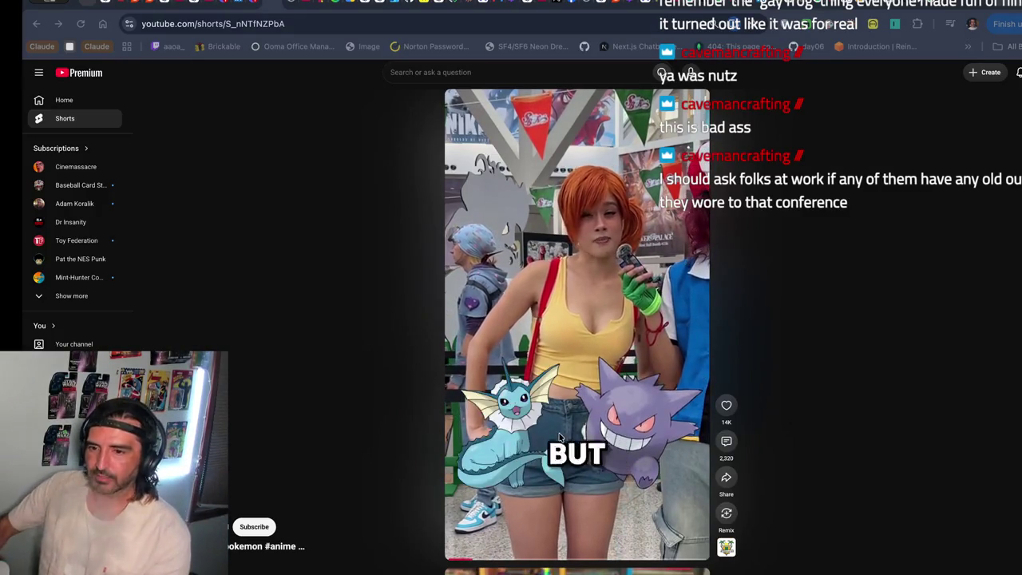
click(593, 342)
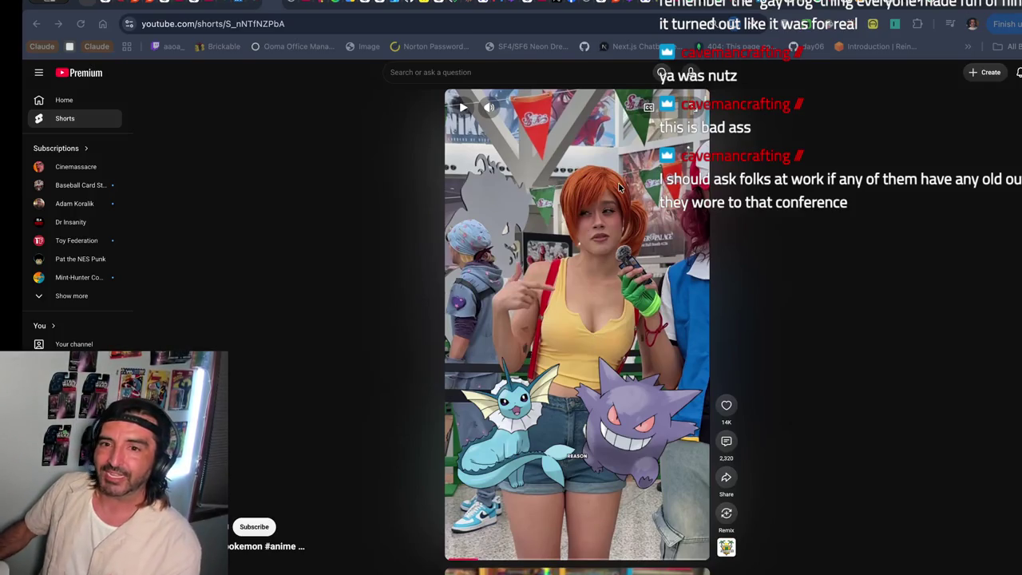
- Reveal the Vaporeon spoiler message in the Discord DM, select a passage, then move to Pix-a-Game
click(246, 3)
scroll(518, 348, down, 10)
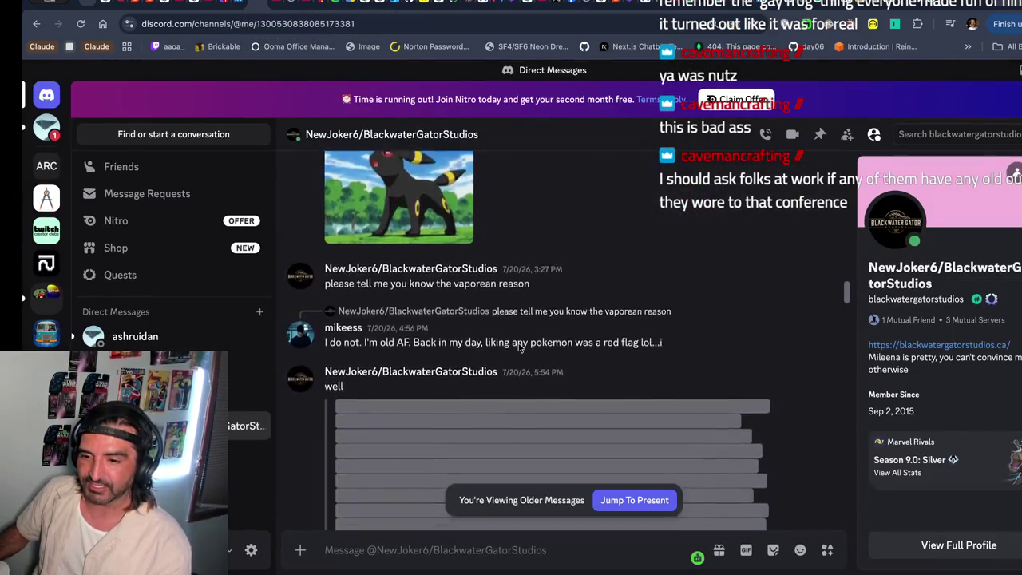
click(483, 300)
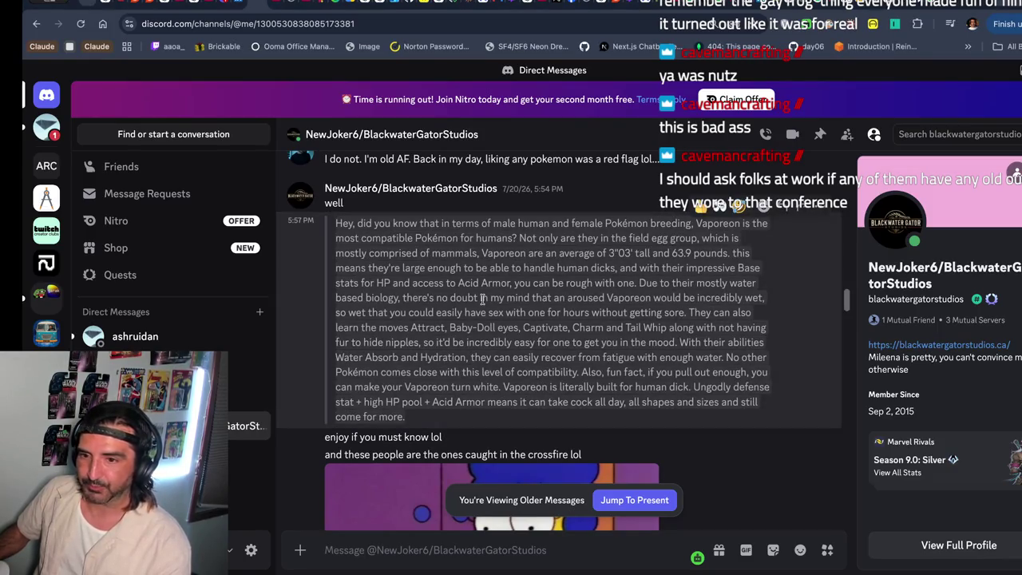
scroll(482, 298, down, 1)
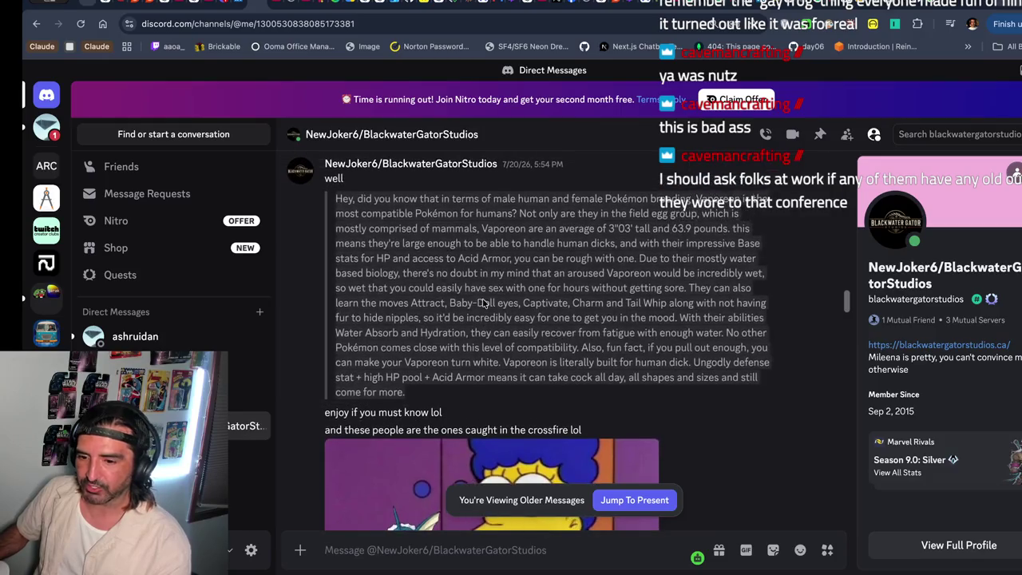
drag(371, 214, 415, 363)
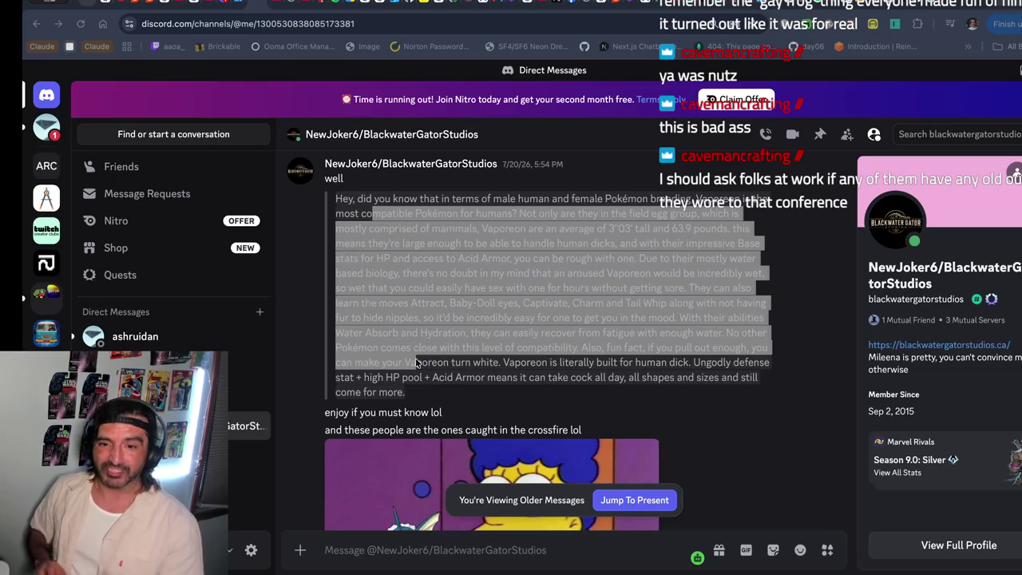
drag(416, 363, 415, 364)
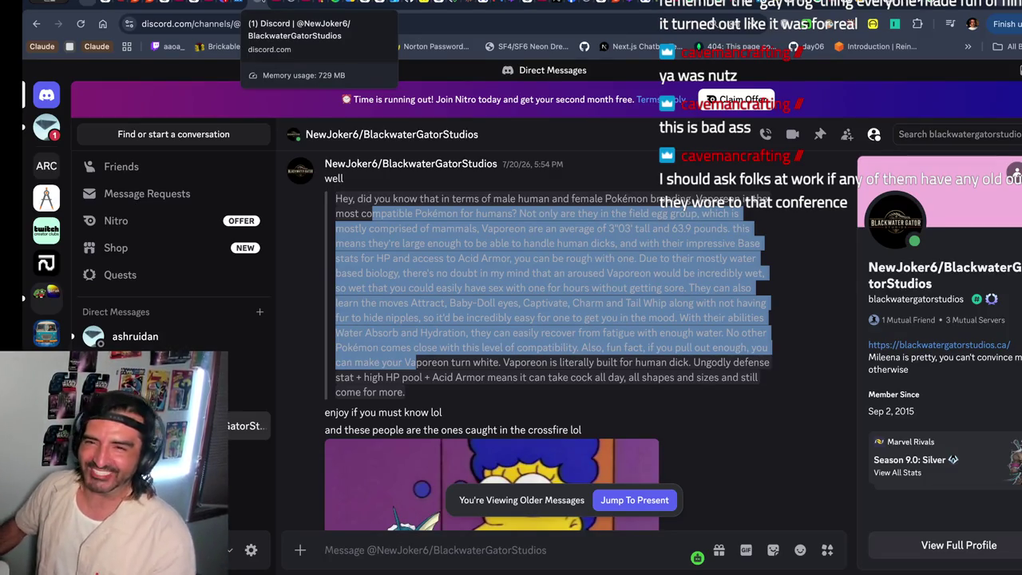
click(264, 6)
click(282, 7)
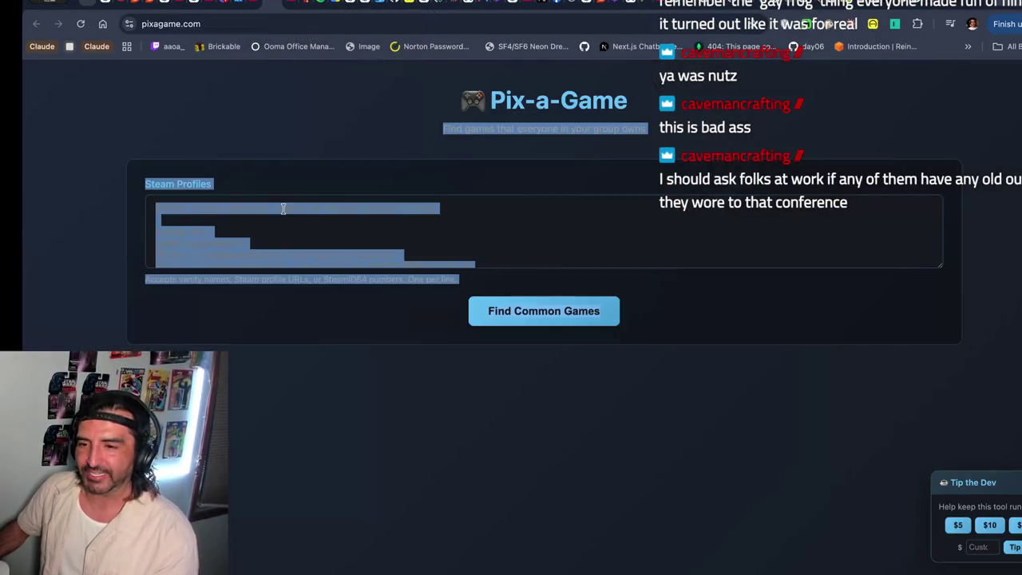
- Flip through the Short and Angine de Poitrine tabs, then return to the Discord direct message
click(263, 7)
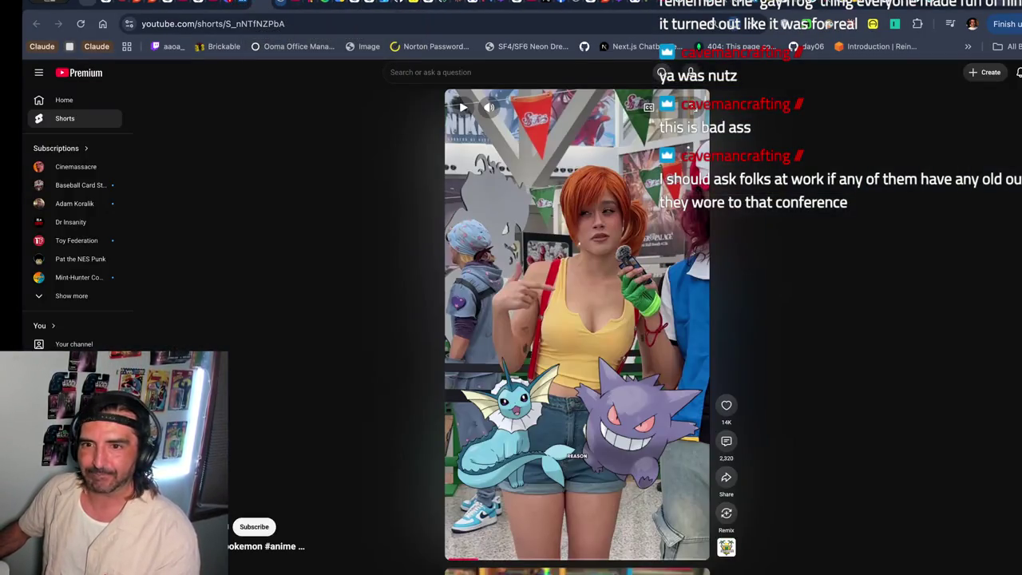
click(297, 5)
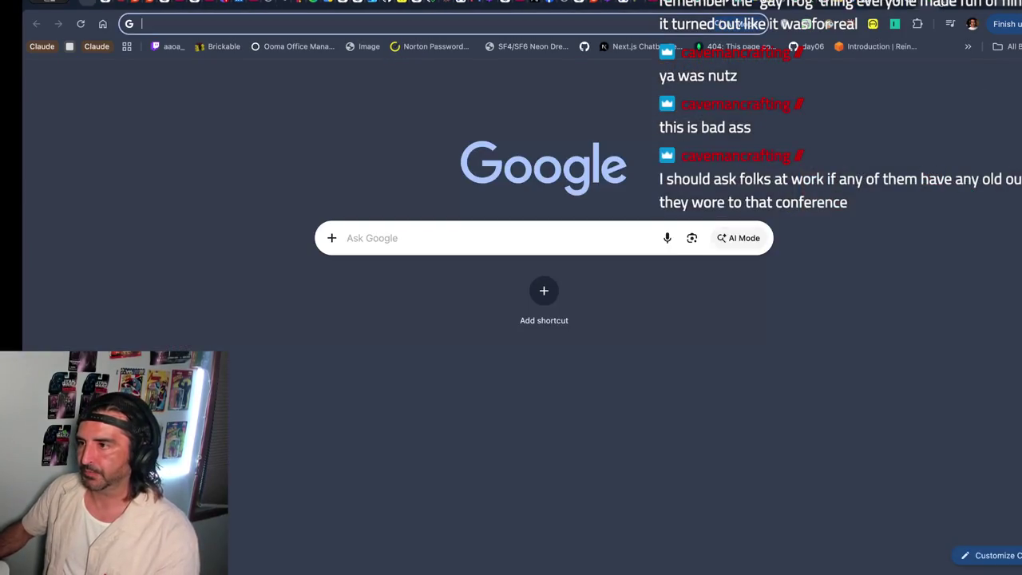
click(942, 5)
key(ctrl+w)
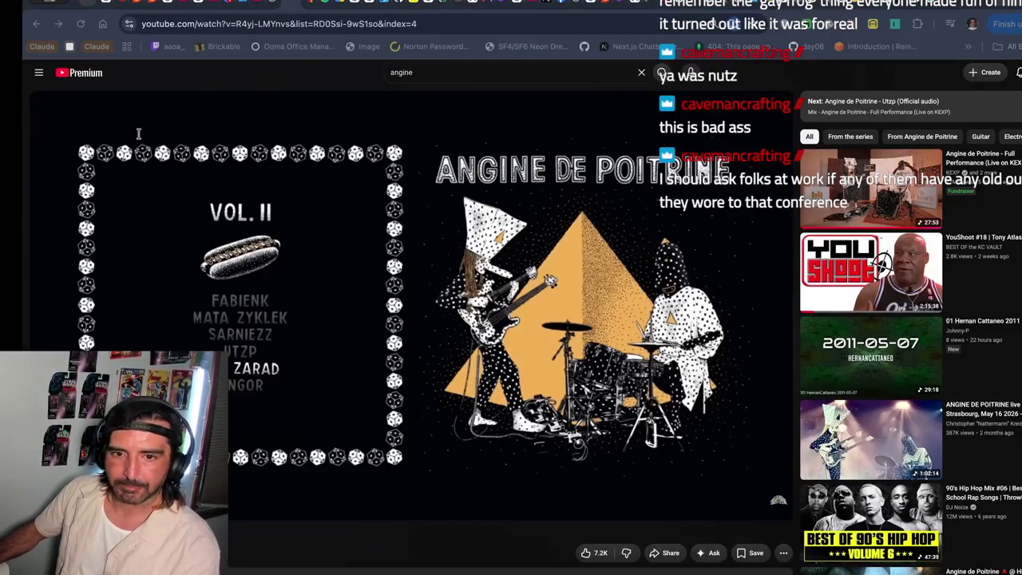
click(225, 8)
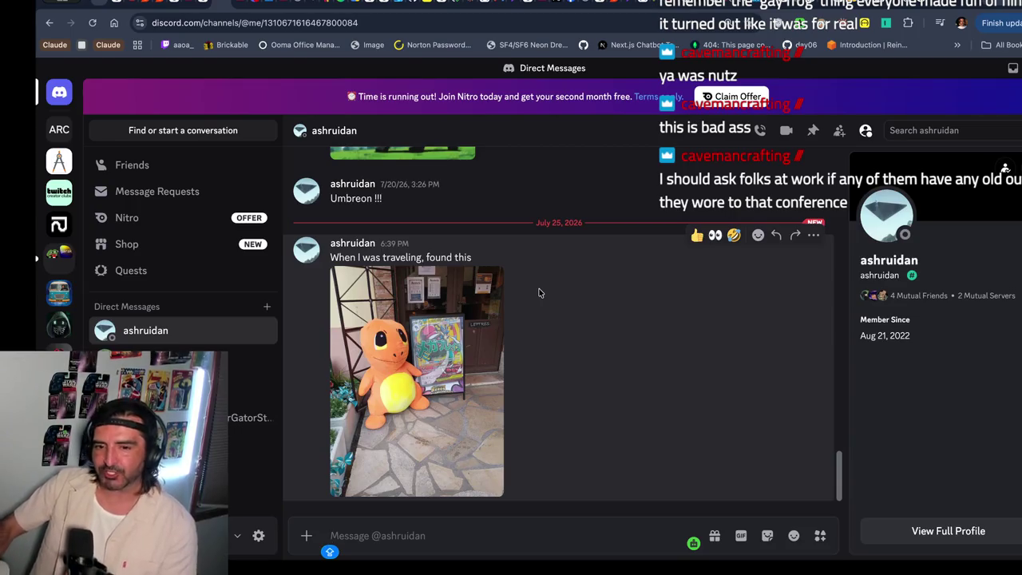
- View the Charmander plush photo enlarged, zoom on its Pokémon card poster, then return to YouTube
click(477, 336)
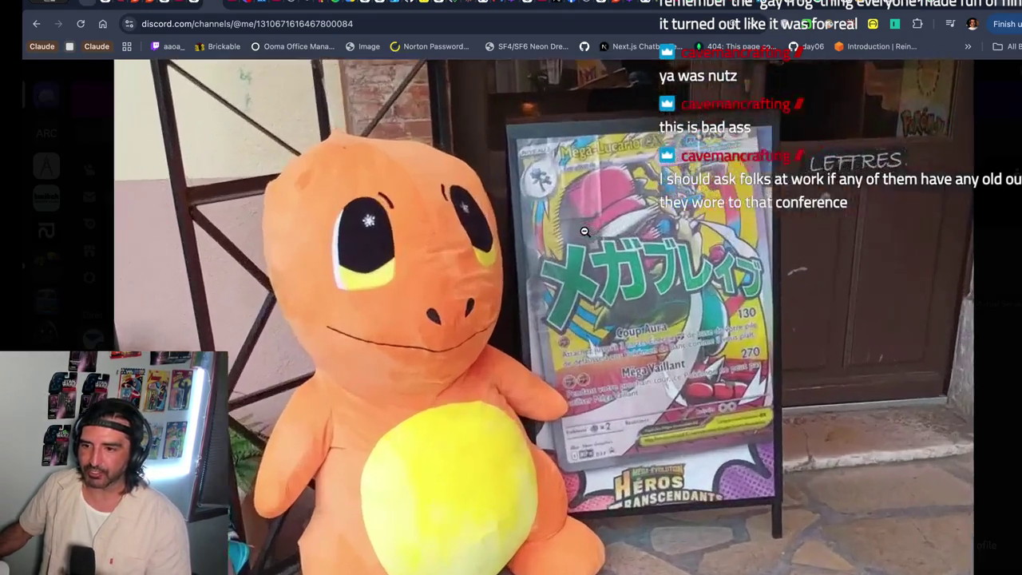
click(581, 230)
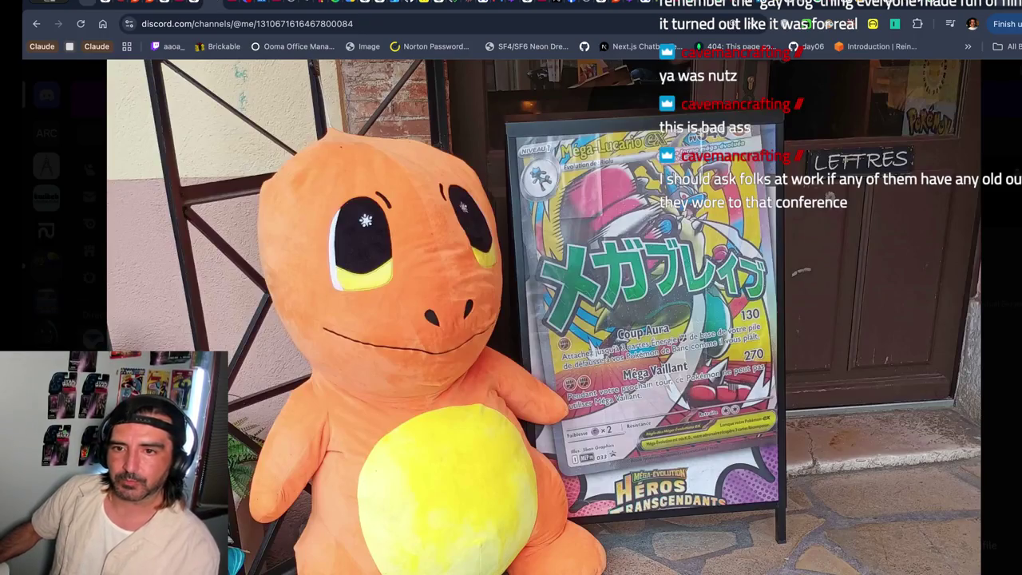
key(ctrl+Tab)
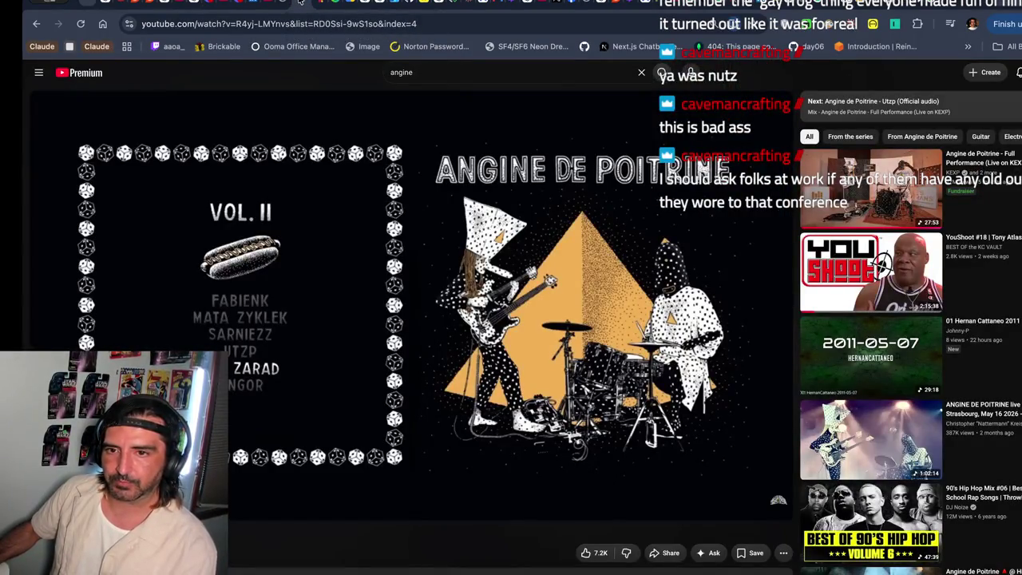
- Close every tab right of the YouTube video and load Excalidraw in a new tab
right_click(295, 2)
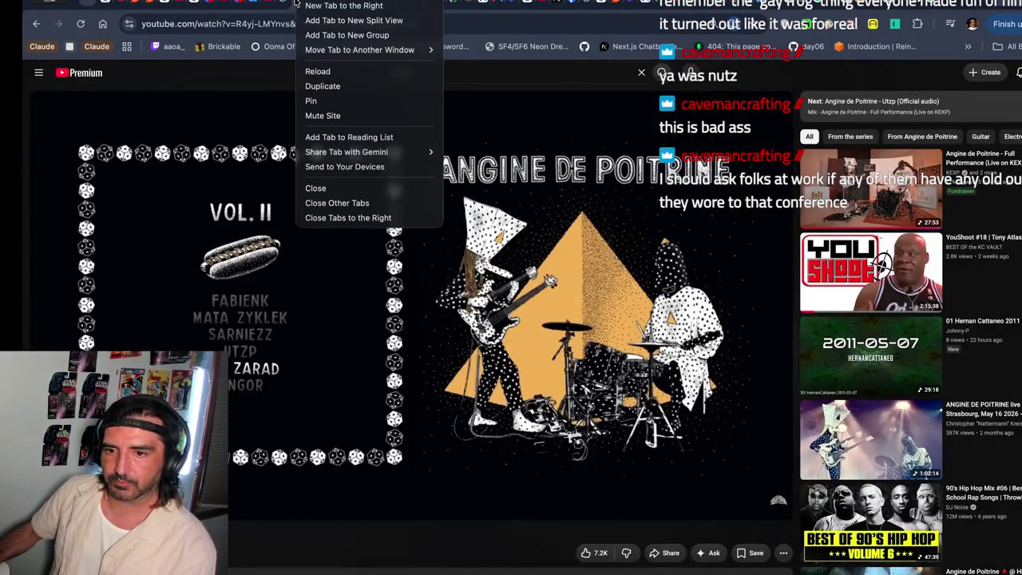
click(353, 219)
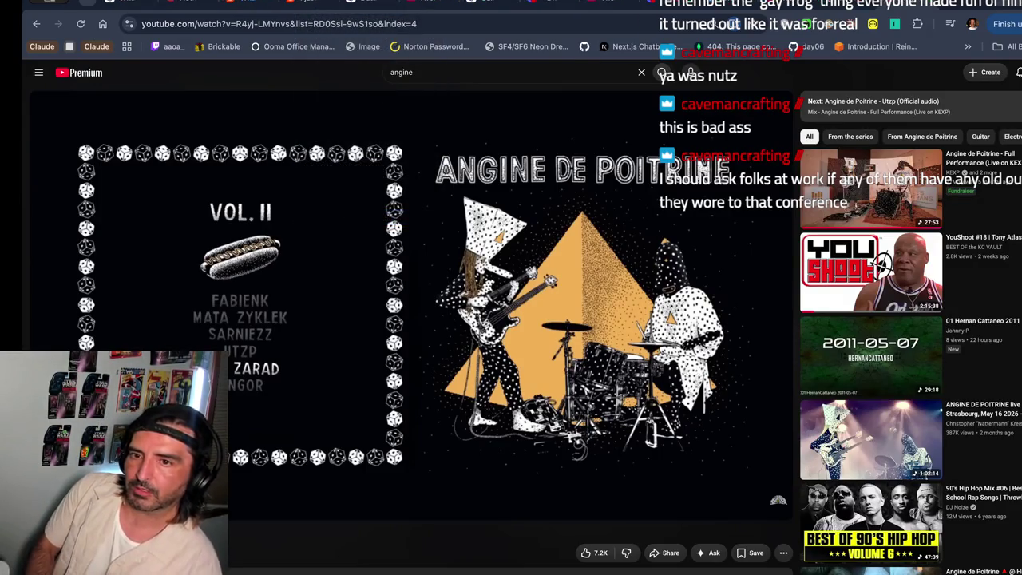
key(ctrl+t)
text(excalidraw)
key(Return)
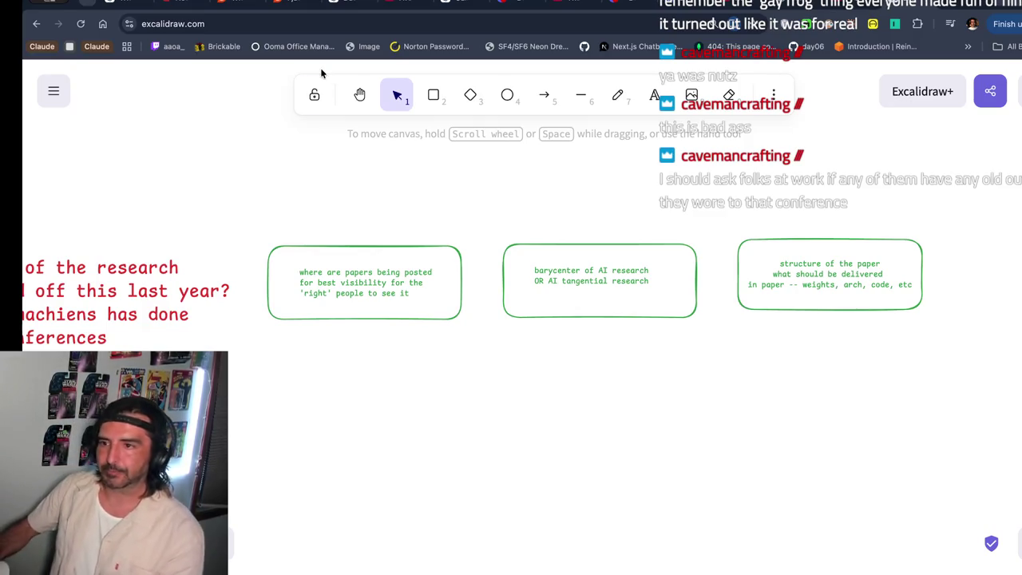
click(654, 15)
- Search Google for 'tokon marvel', correcting the mistyped query
text(TOKON G)
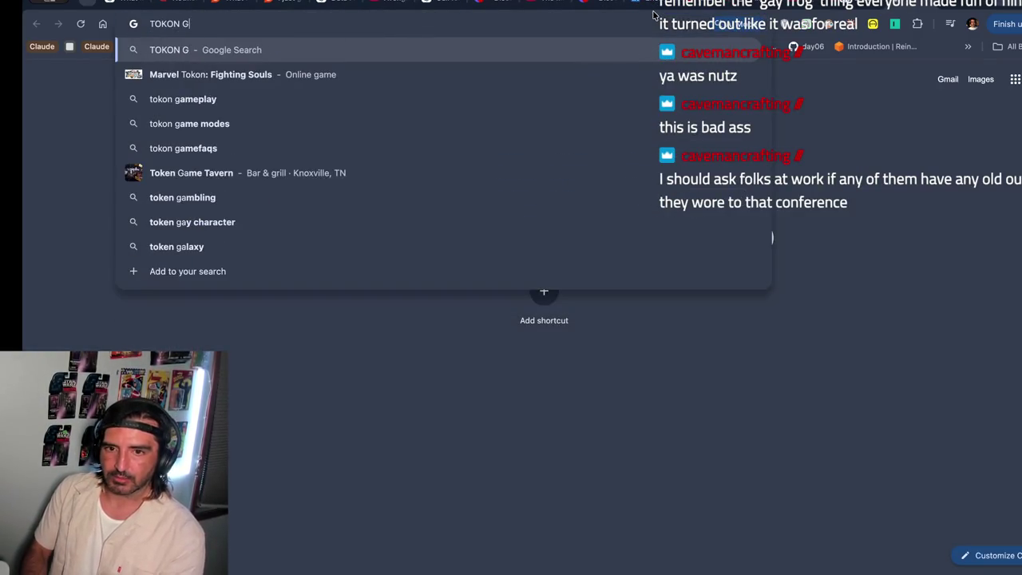
text(MA)
key(BackSpace)
key(BackSpace)
key(BackSpace)
text(MARVEL)
key(Return)
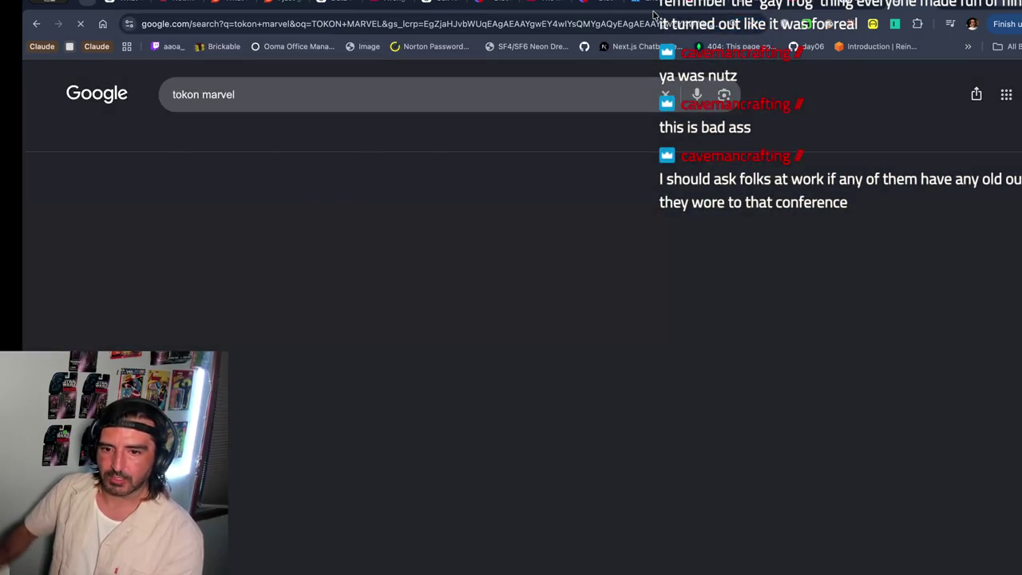
scroll(358, 241, down, 5)
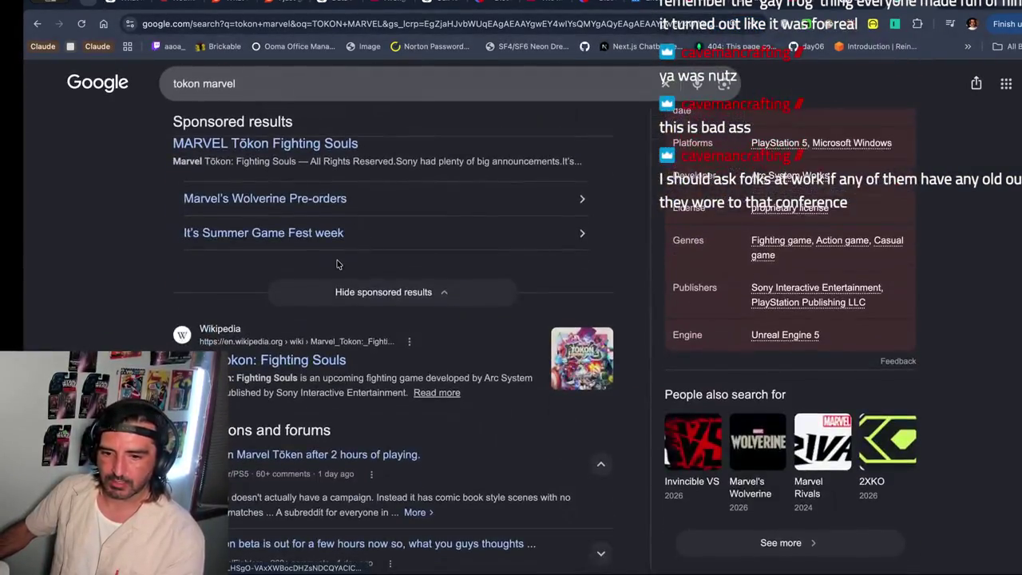
- Open the Marvel Tokon: Fighting Souls Wikipedia article and copy its address
click(233, 374)
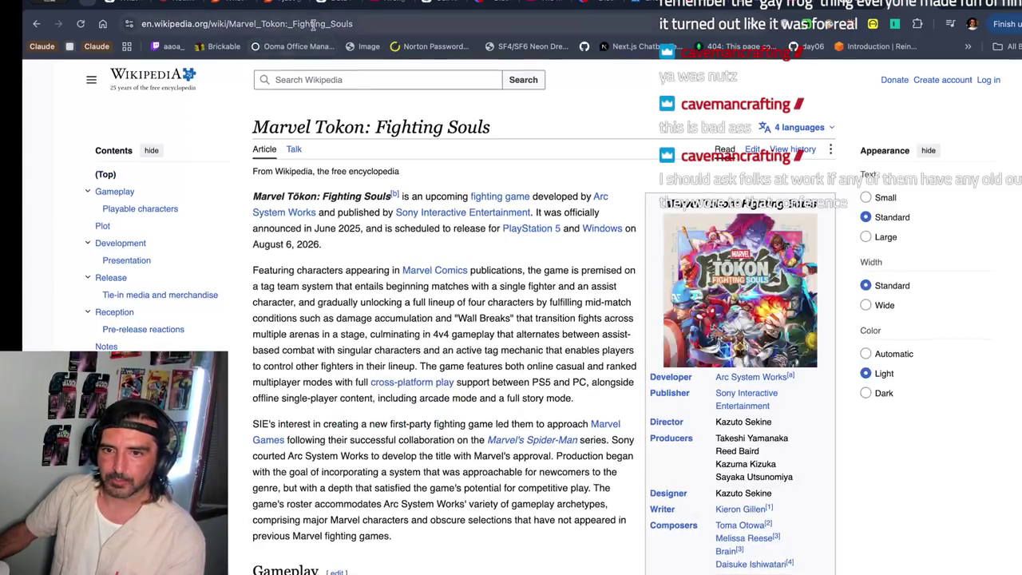
click(314, 24)
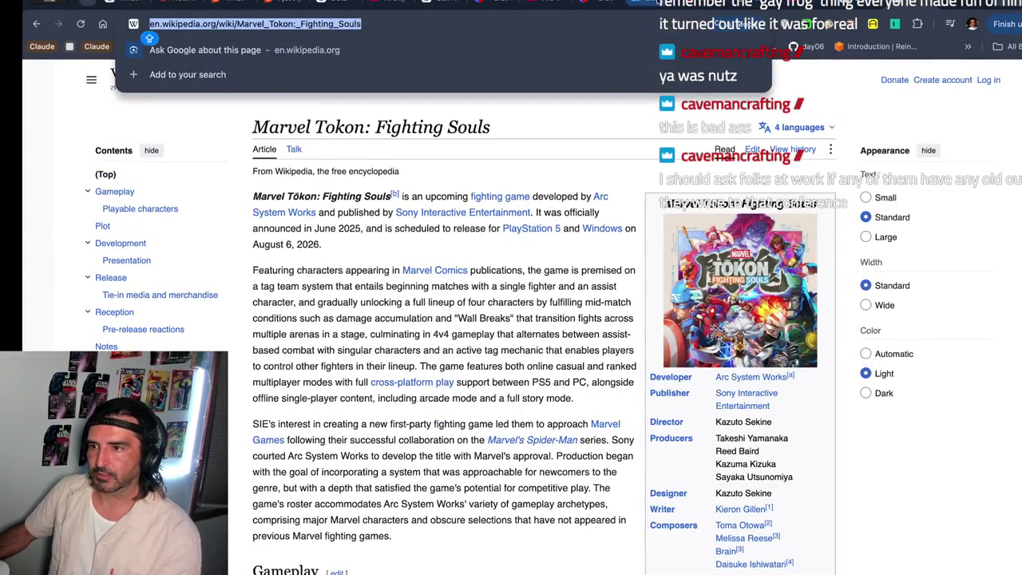
click(578, 4)
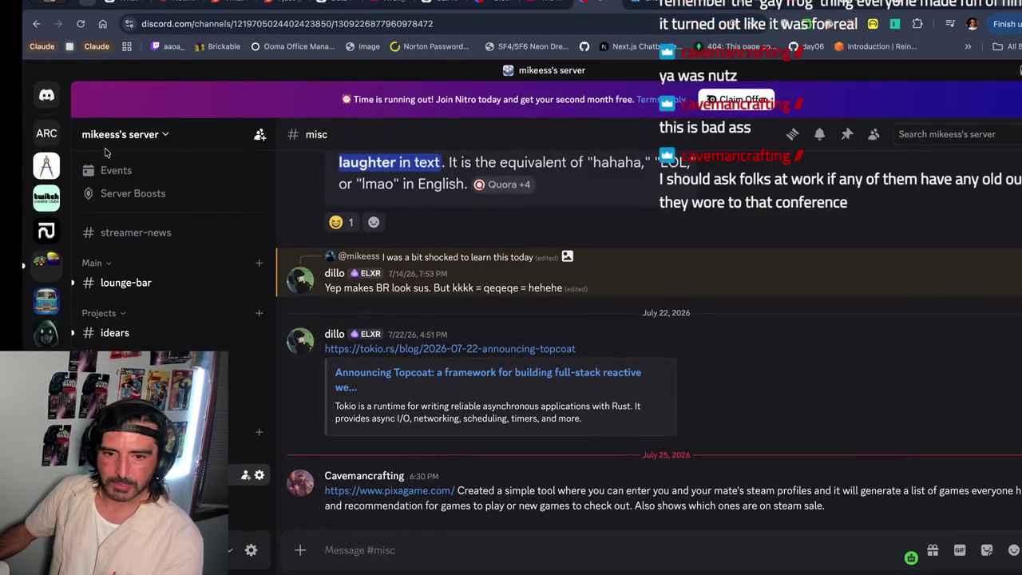
- In the Discord DM, write 'this new game is out, and im rrying to play here shortly'
click(46, 94)
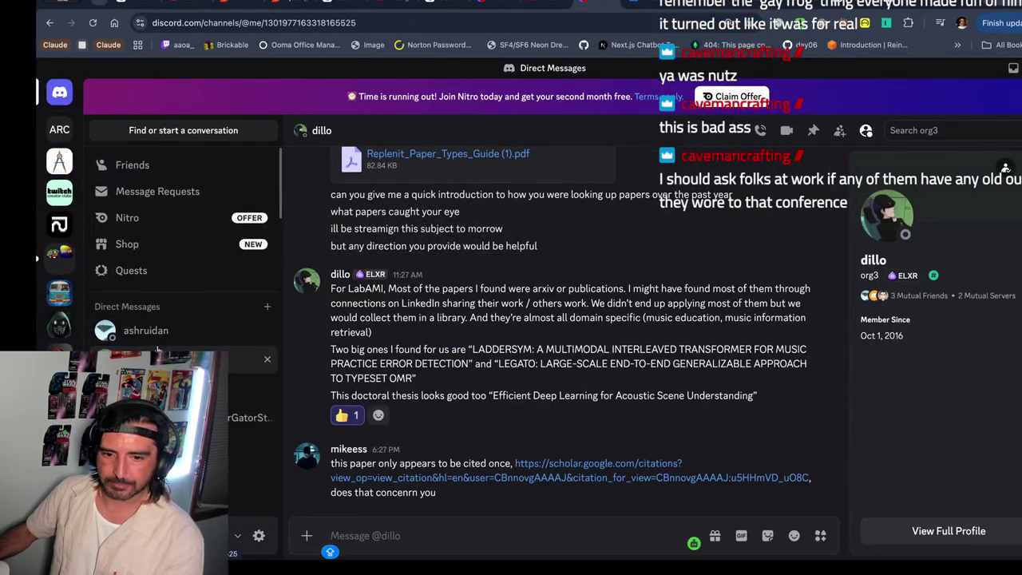
click(145, 329)
text(IS NEW)
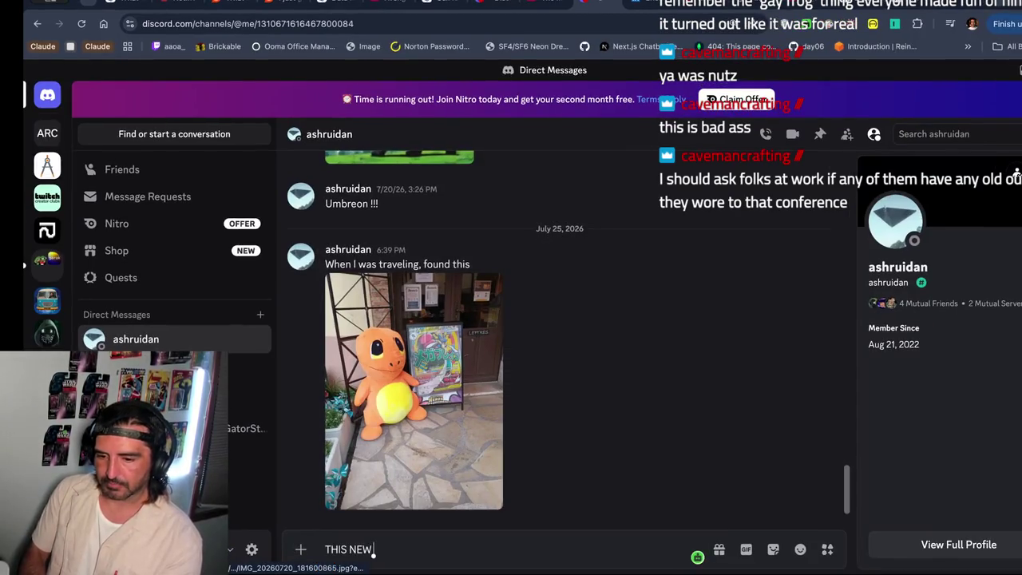
key(super+a)
key(BackSpace)
text(this new game is ho)
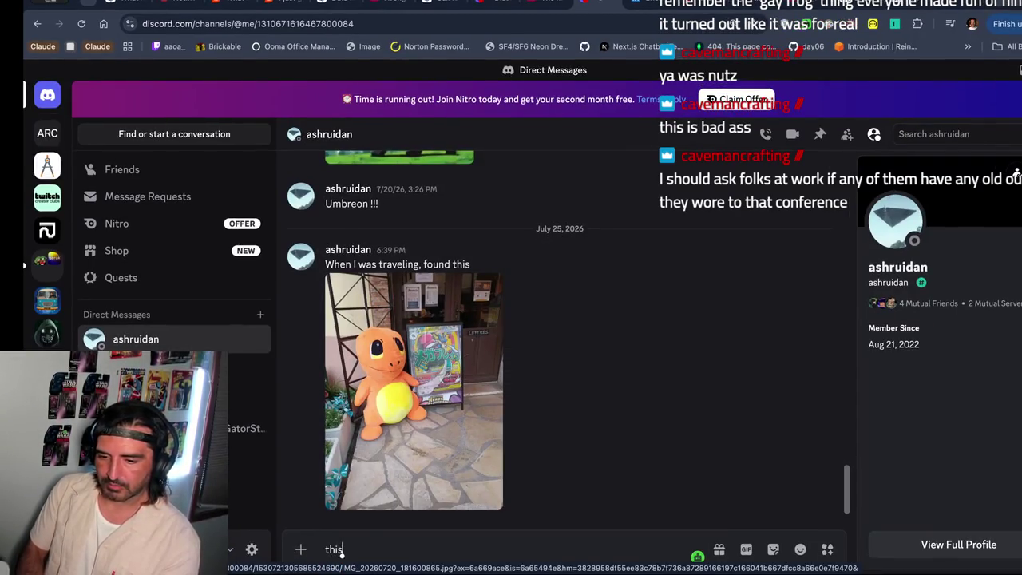
key(BackSpace)
key(BackSpace)
text(ou)
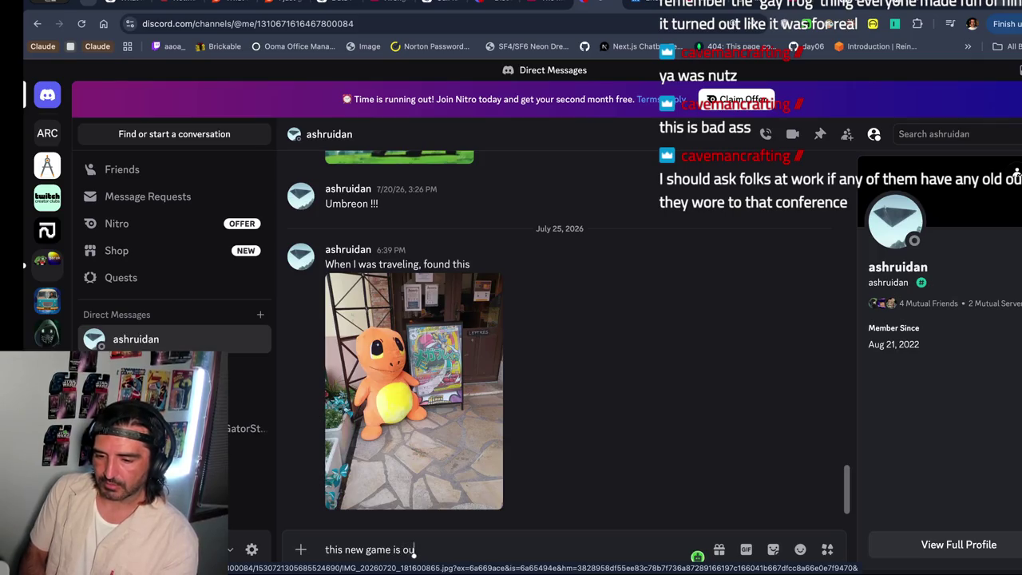
text(t, and im rrying to play)
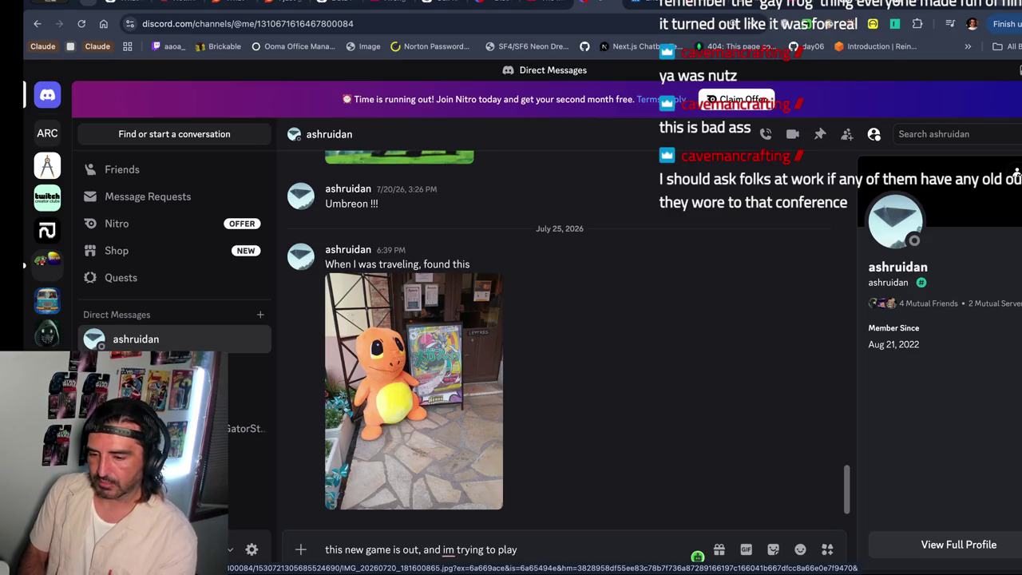
text( here shortly)
- Paste the Marvel Tokon Wikipedia link on a new line, send the message, and return to Excalidraw
key(shift+Return)
text(https://en.wikipedia.org/wiki/Marvel_Tokon:_Fighting_Souls)
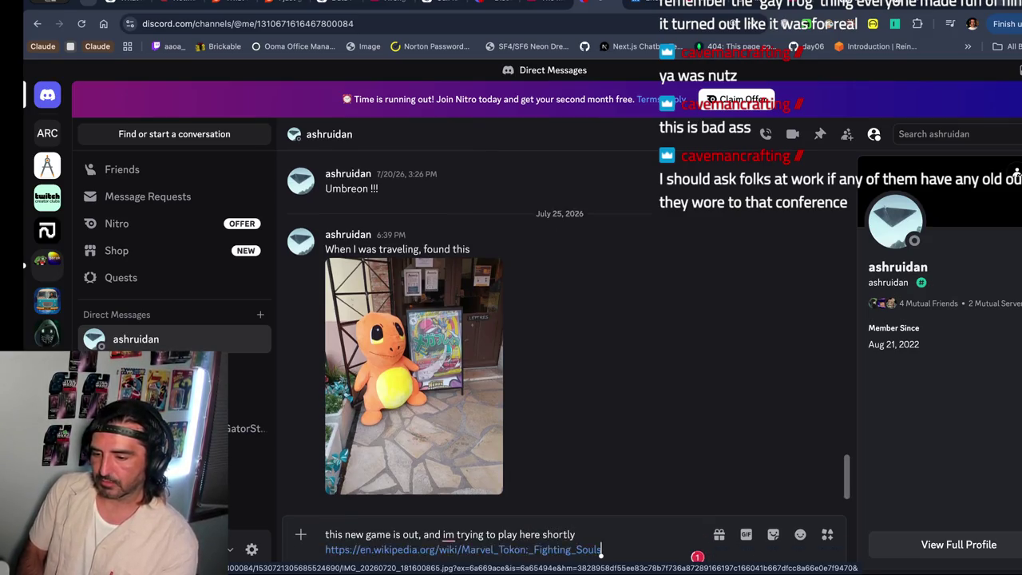
key(Return)
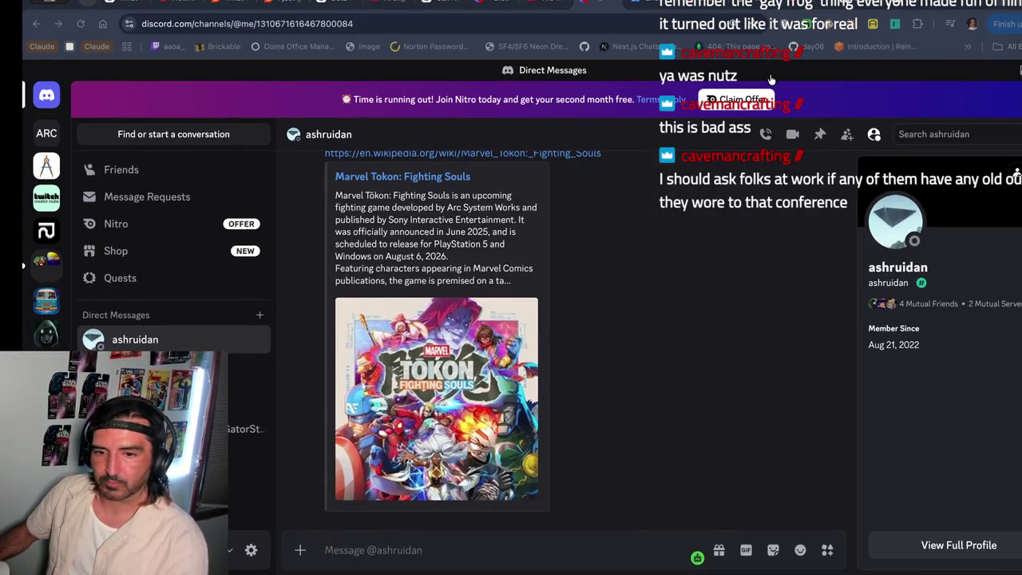
click(324, 551)
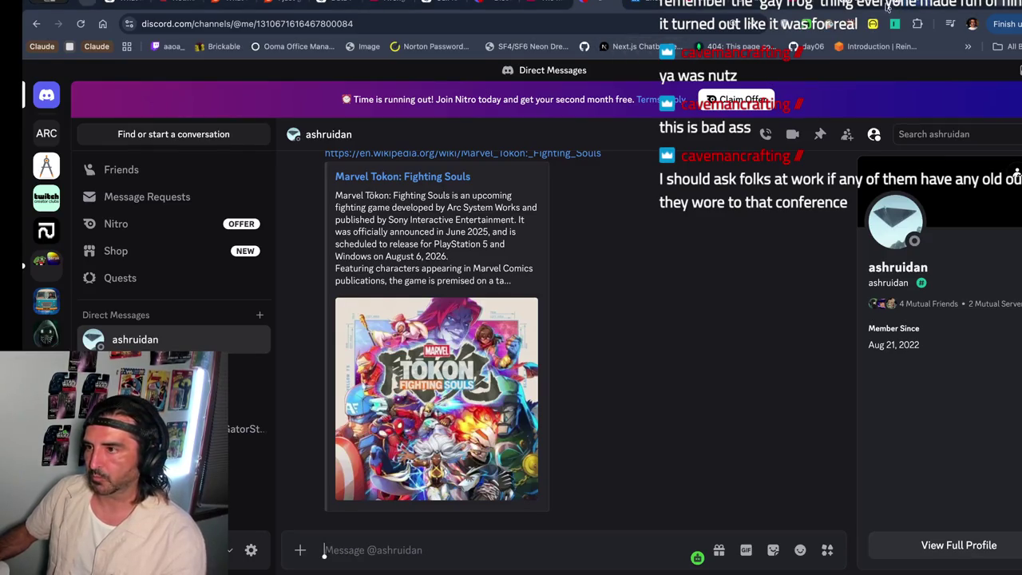
key(ctrl+Tab)
scroll(503, 240, left, 10)
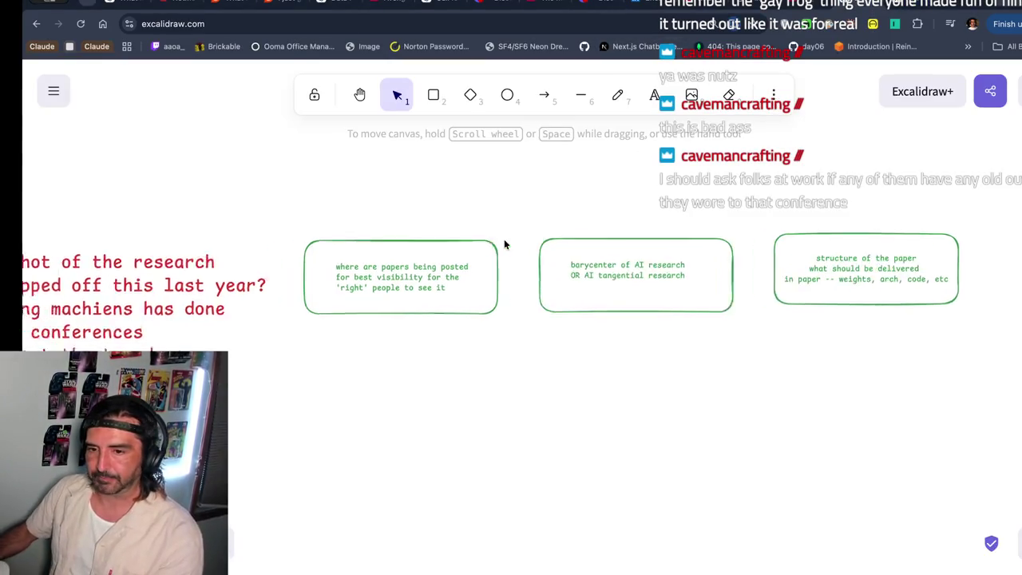
- Pan the Excalidraw canvas over to the dated research notes, then return to Discord
scroll(503, 243, down, 3)
scroll(504, 243, right, 2)
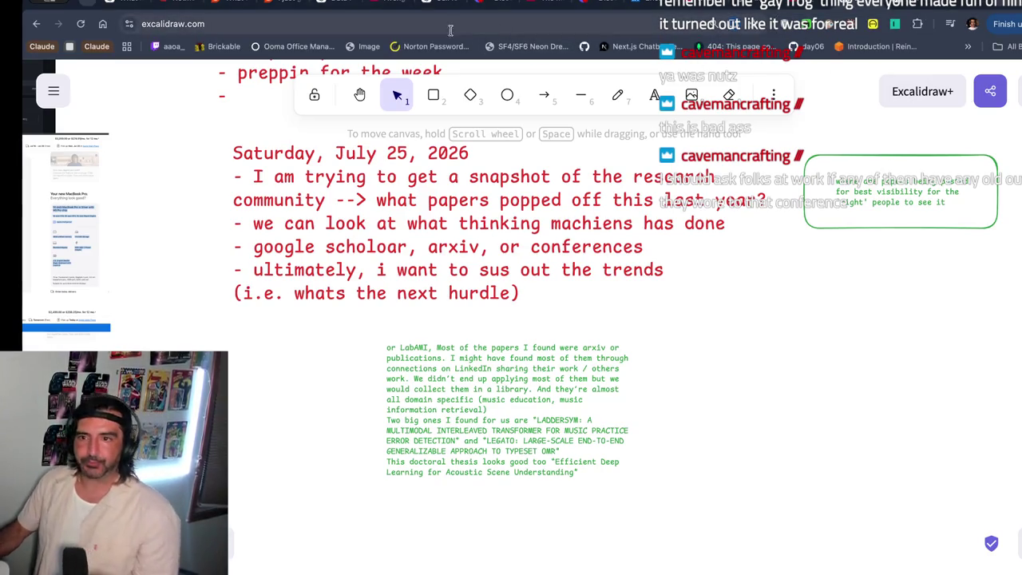
click(598, 11)
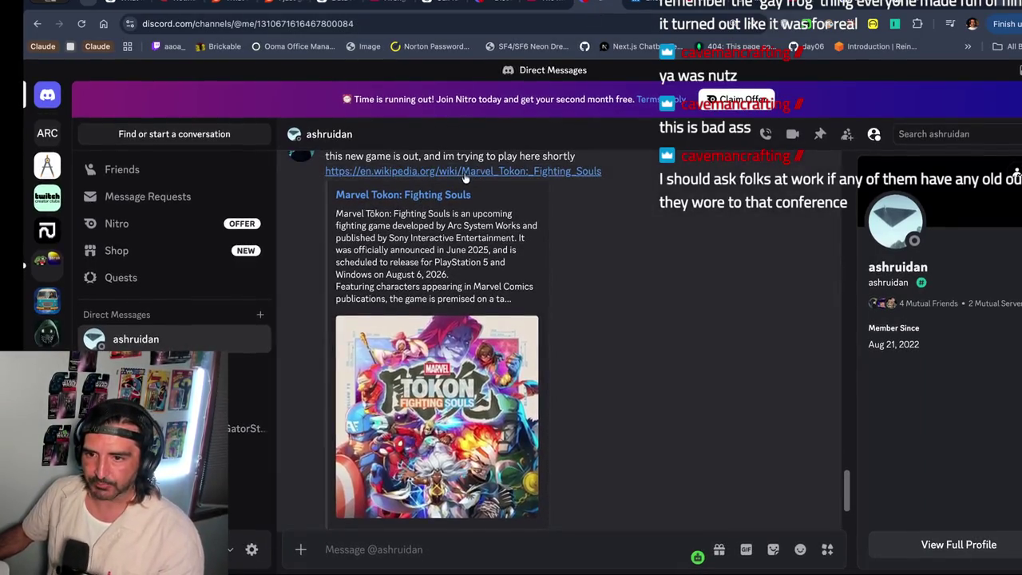
- Open the shared Marvel Tokon Wikipedia link, read and select its title, then return to Discord
click(463, 171)
scroll(339, 285, down, 5)
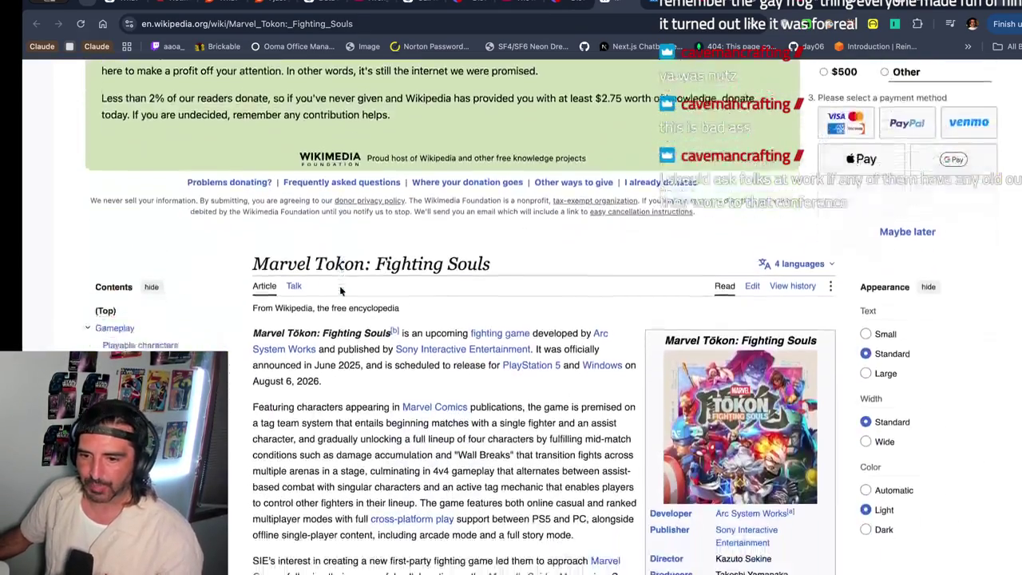
drag(269, 205, 281, 226)
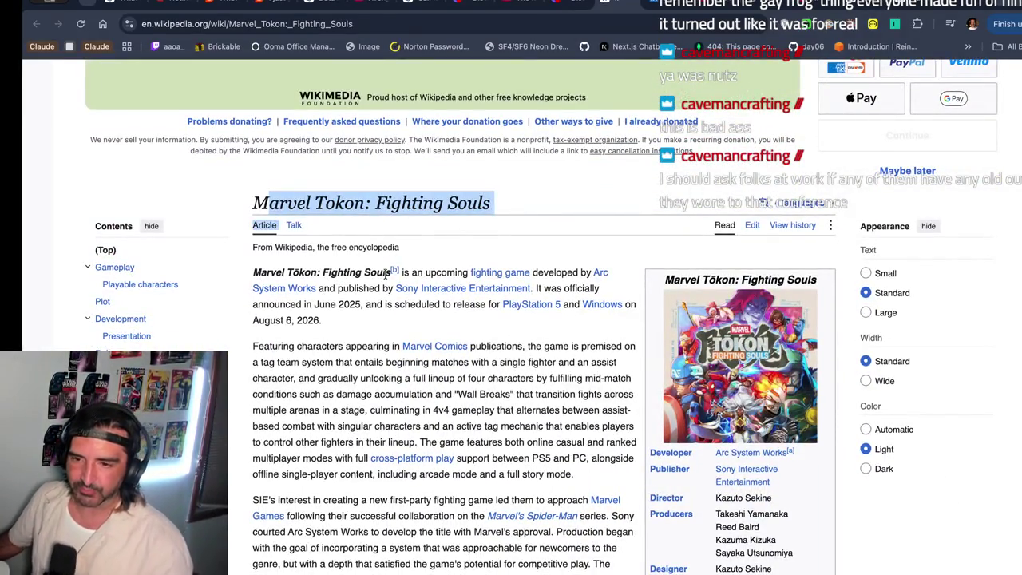
scroll(386, 274, down, 1)
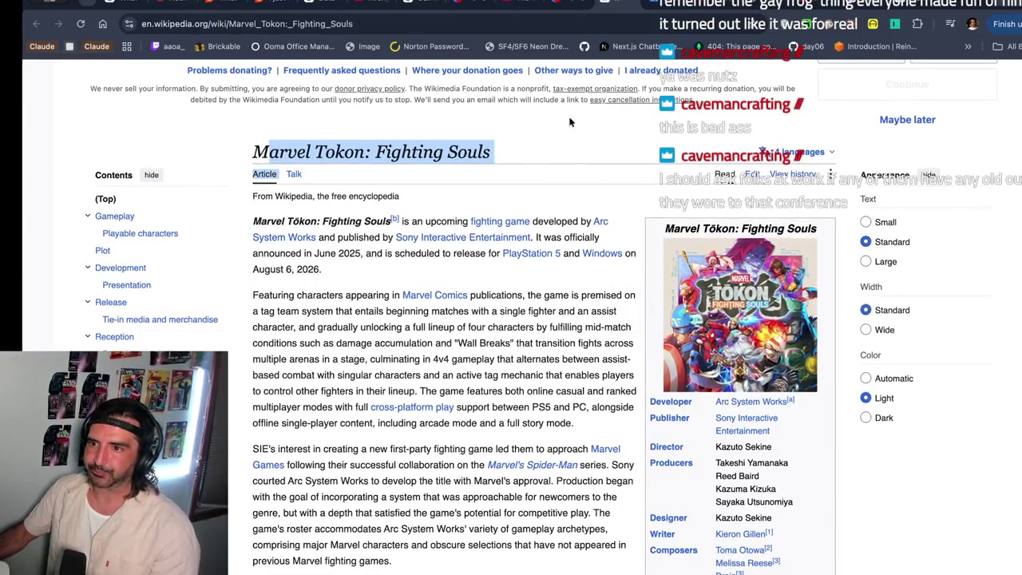
click(560, 4)
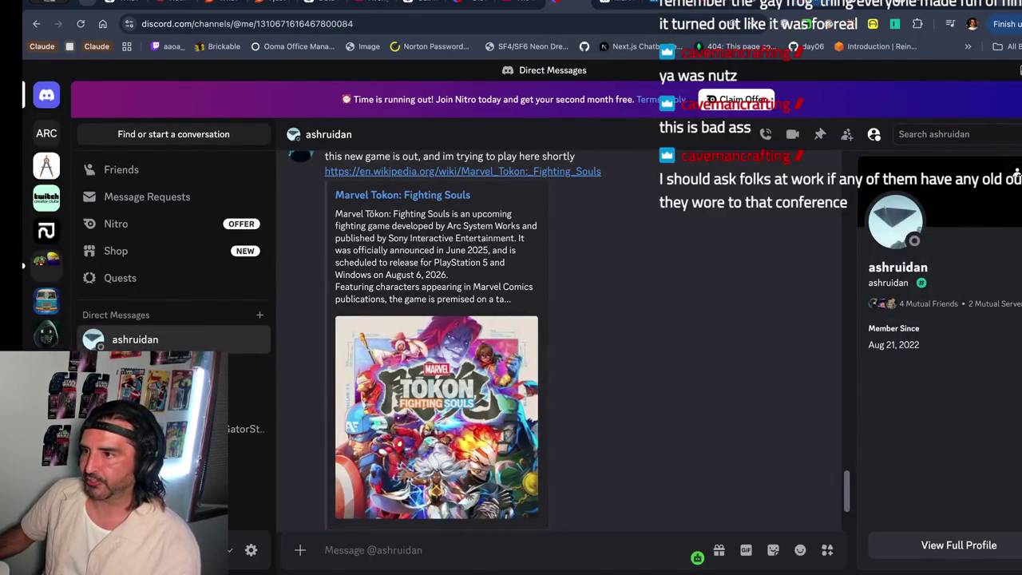
- Cycle past YouTube and Excalidraw, close the enlarged Discord photo, and open the Google Scholar LEGATO page
click(816, 4)
click(853, 6)
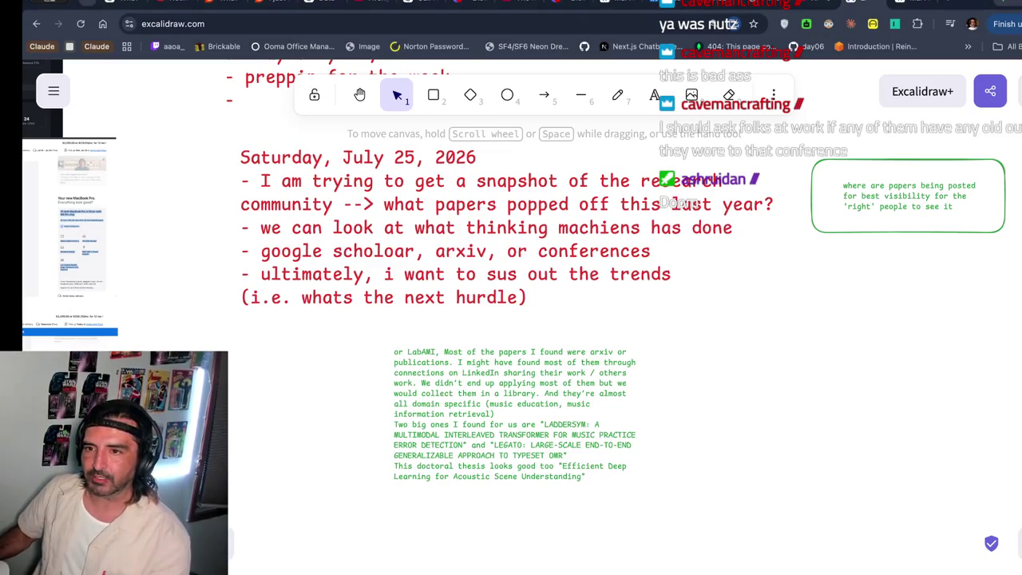
click(482, 15)
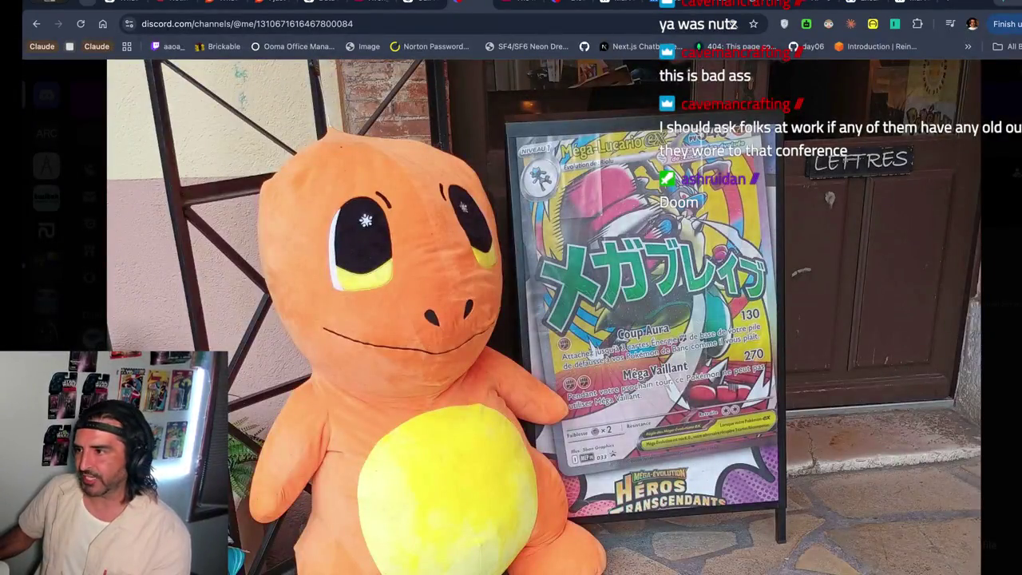
key(Escape)
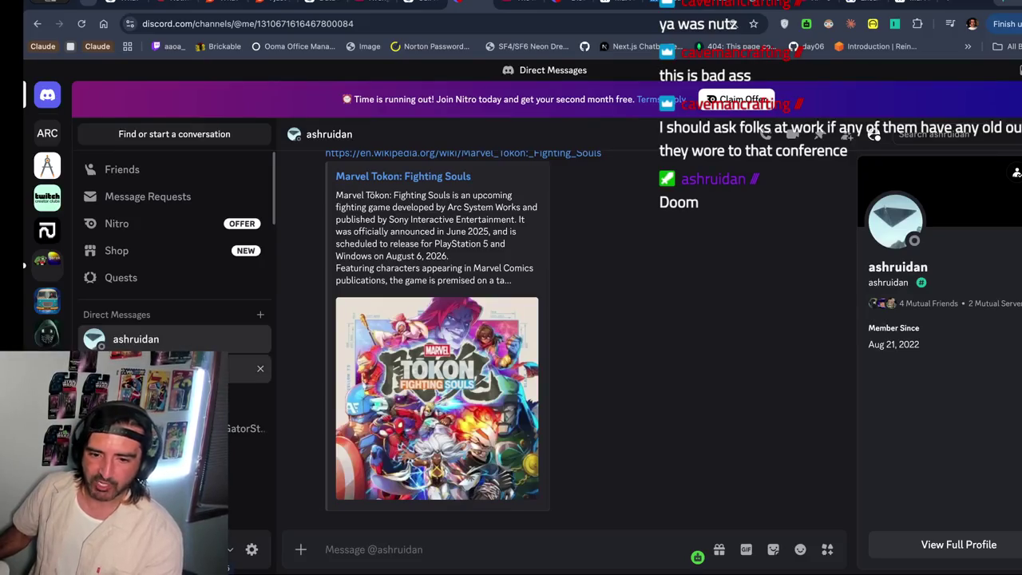
click(159, 369)
click(568, 518)
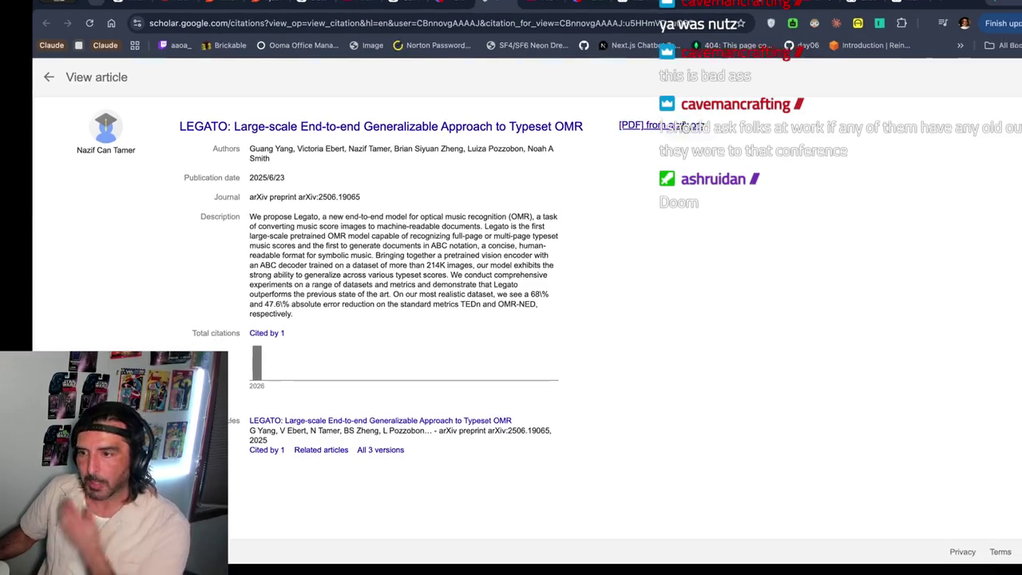
- Download the LEGATO paper's arXiv PDF 2506.19065v2.pdf and open it from the downloads list
click(685, 128)
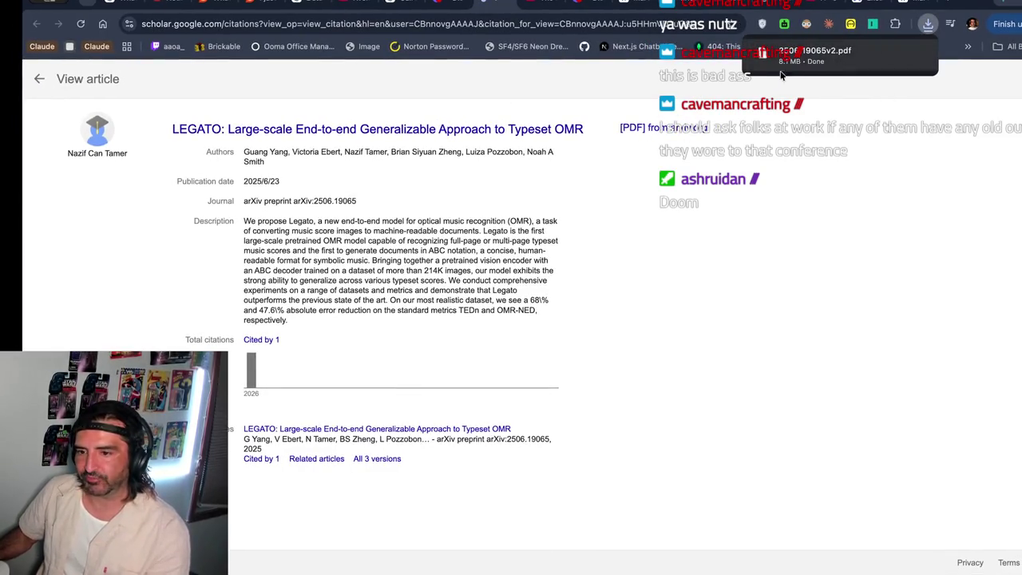
click(929, 24)
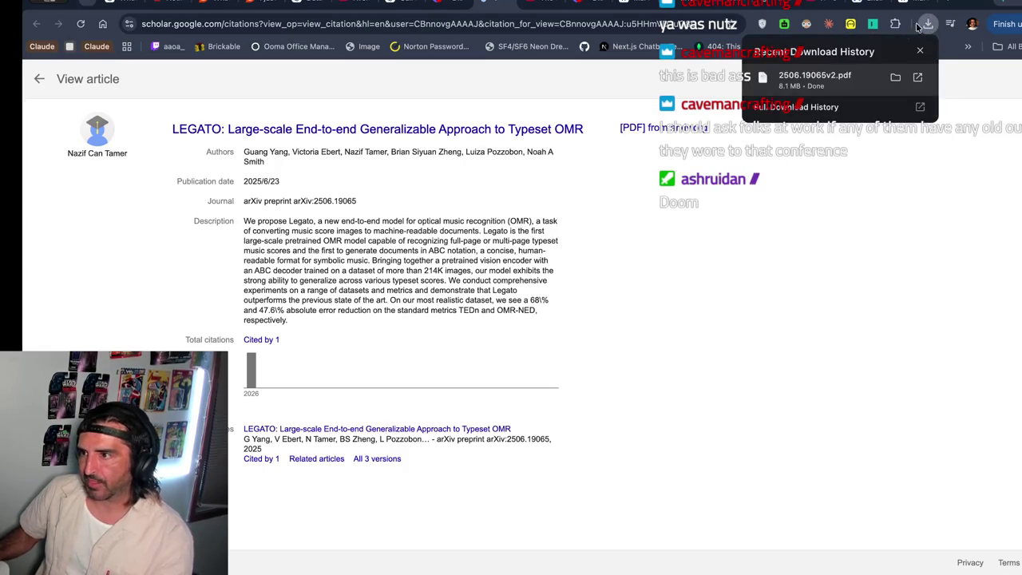
click(895, 77)
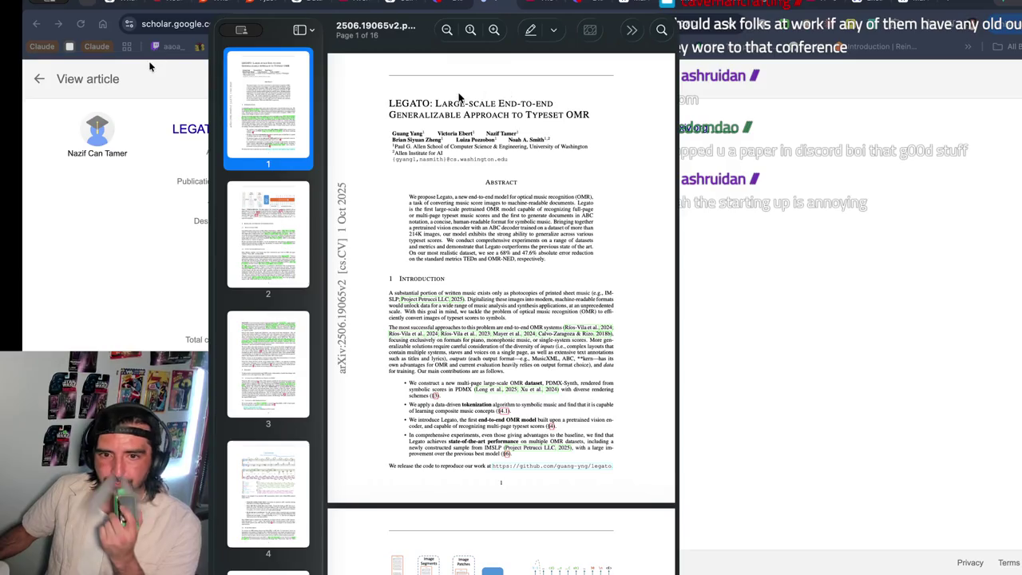
click(254, 226)
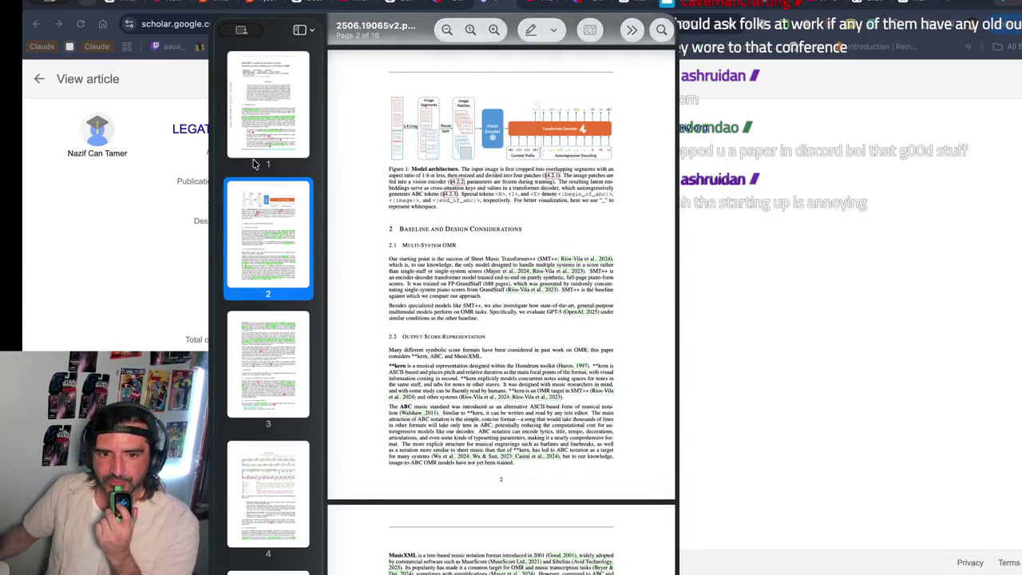
click(261, 138)
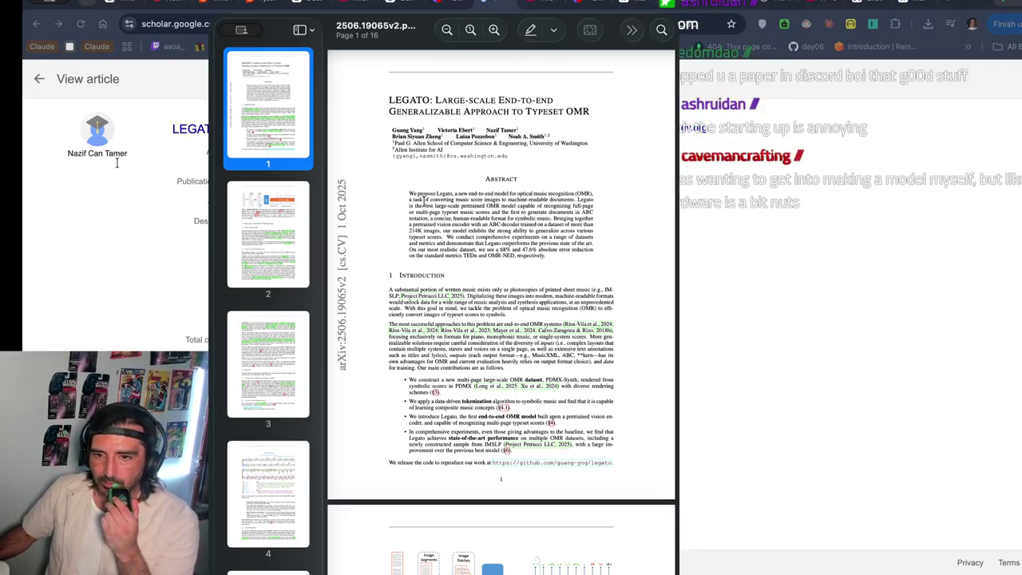
drag(408, 192, 455, 288)
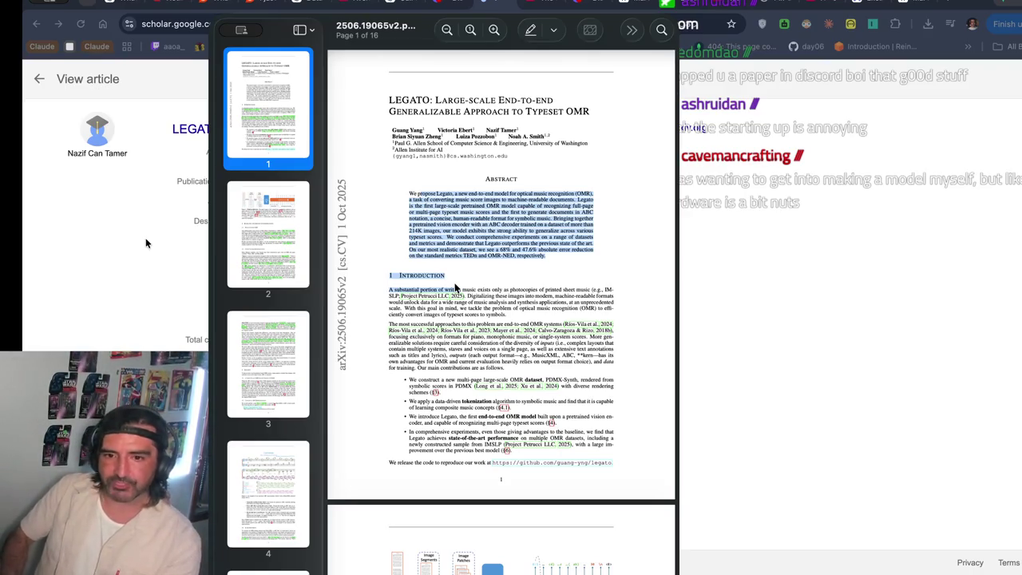
click(436, 254)
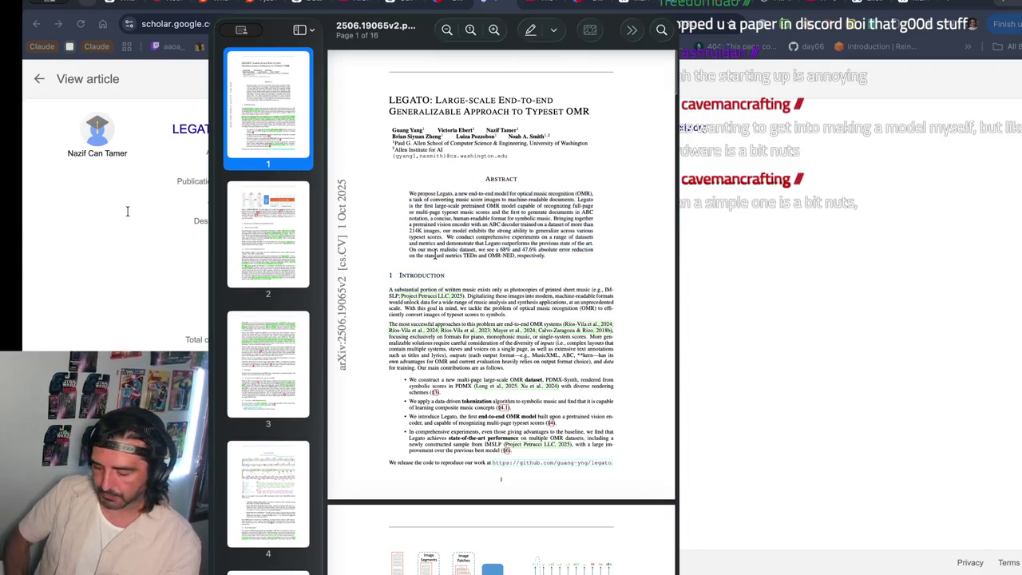
click(494, 29)
click(494, 29)
scroll(495, 280, up, 3)
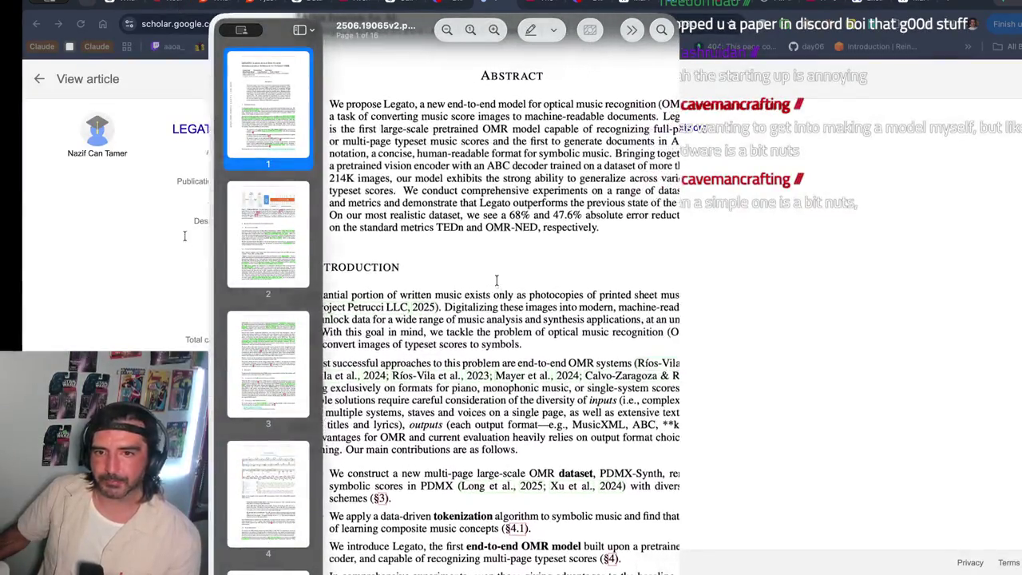
scroll(496, 285, up, 2)
scroll(497, 285, left, 3)
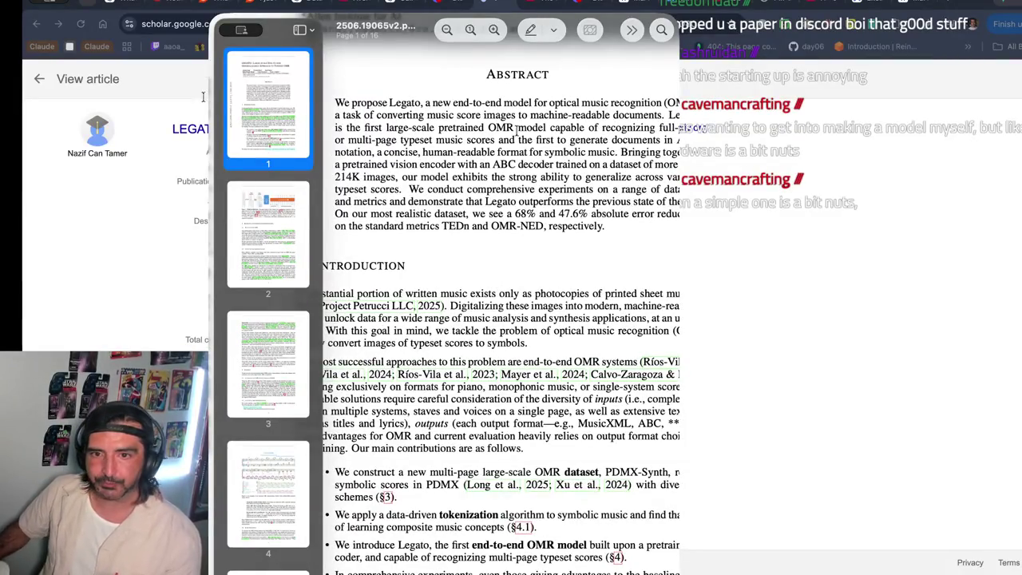
click(447, 31)
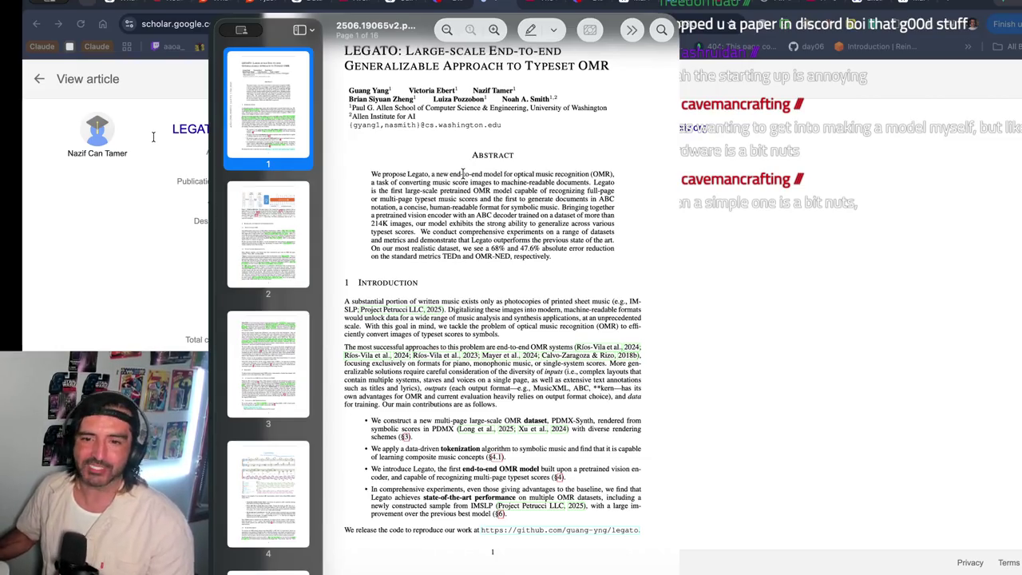
drag(470, 181, 492, 256)
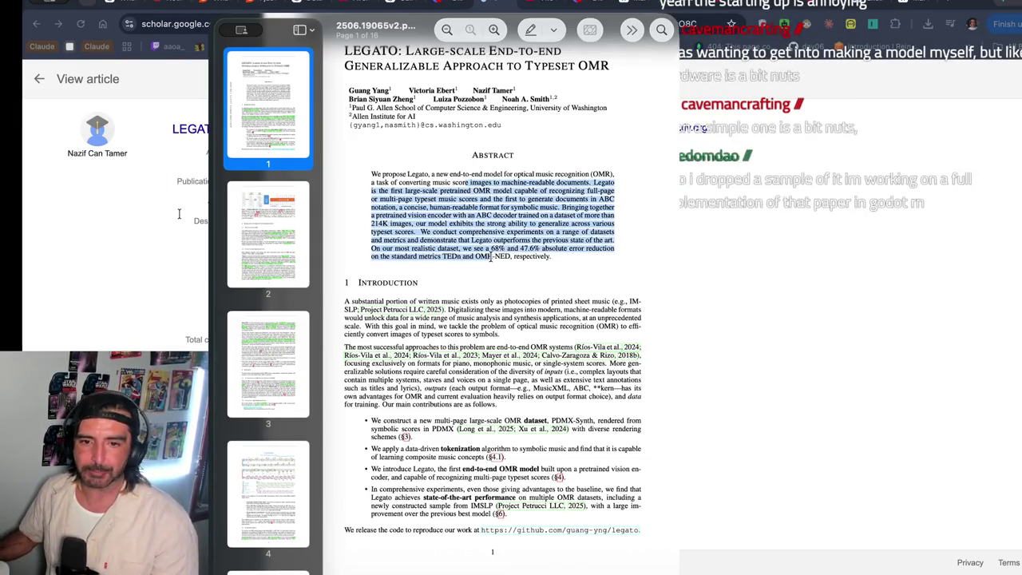
scroll(444, 319, down, 1)
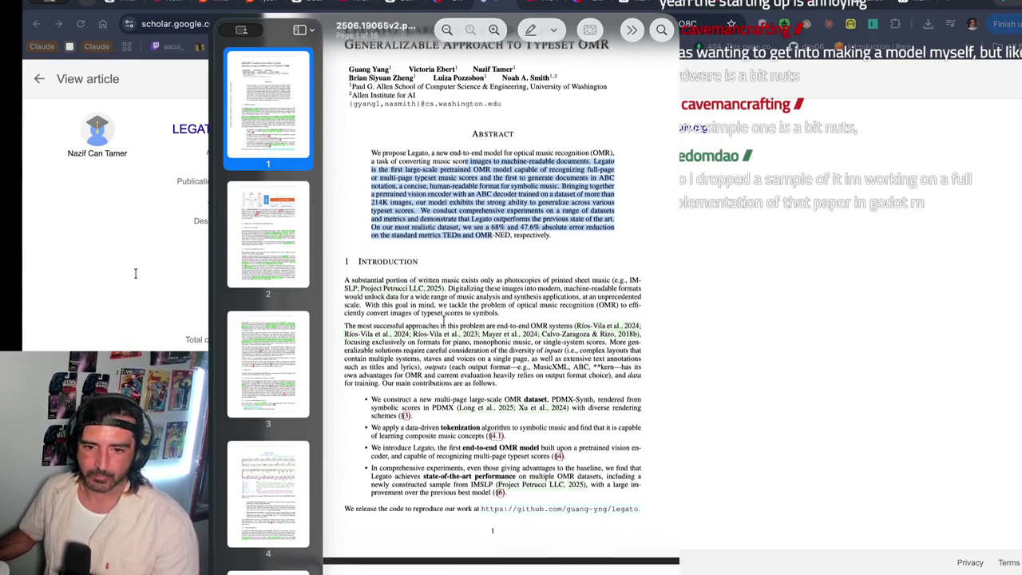
mouse_move(440, 280)
mouse_down()
mouse_move(479, 295)
mouse_move(444, 312)
mouse_up()
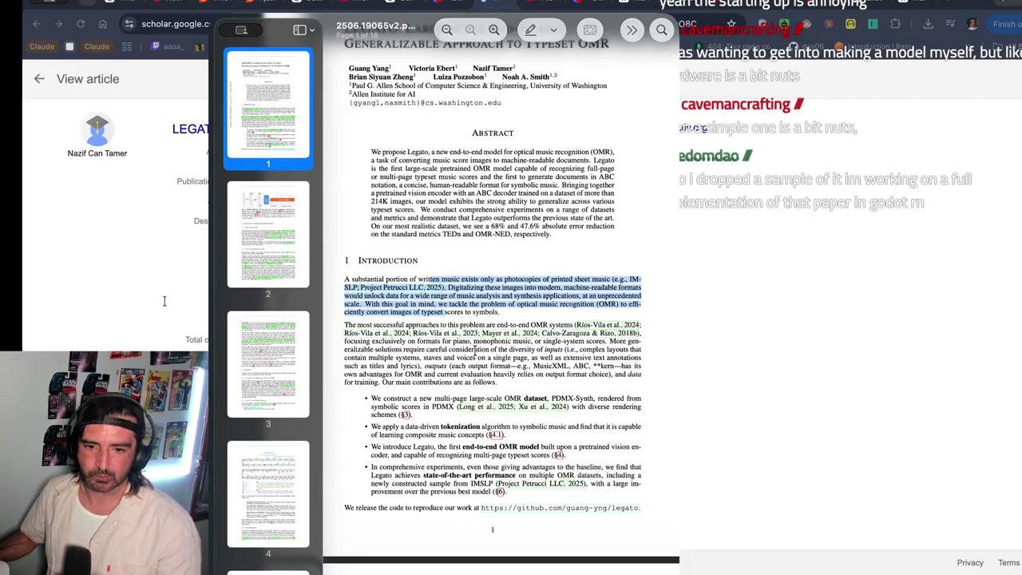
scroll(475, 349, down, 2)
scroll(474, 350, down, 3)
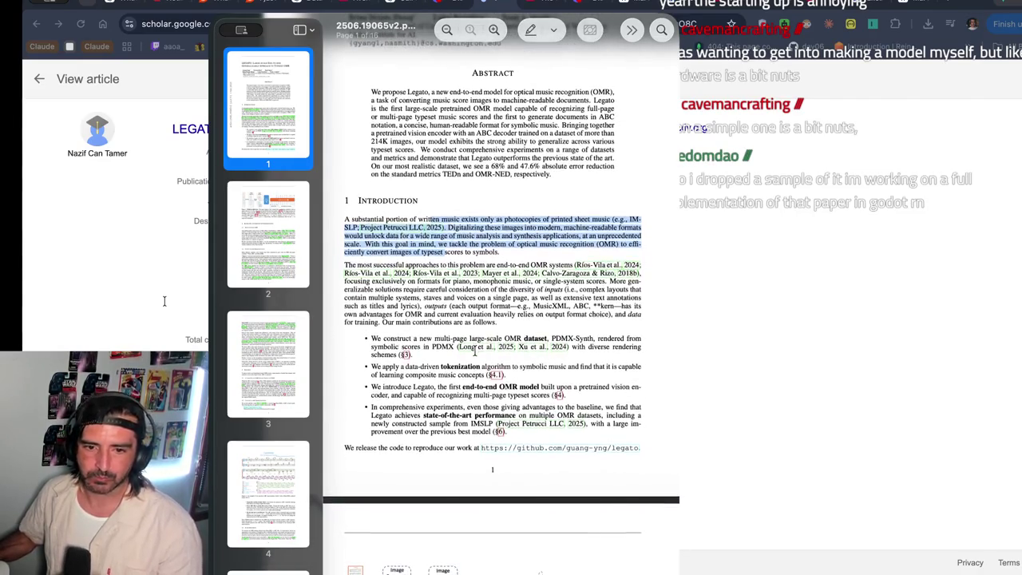
drag(423, 232, 435, 308)
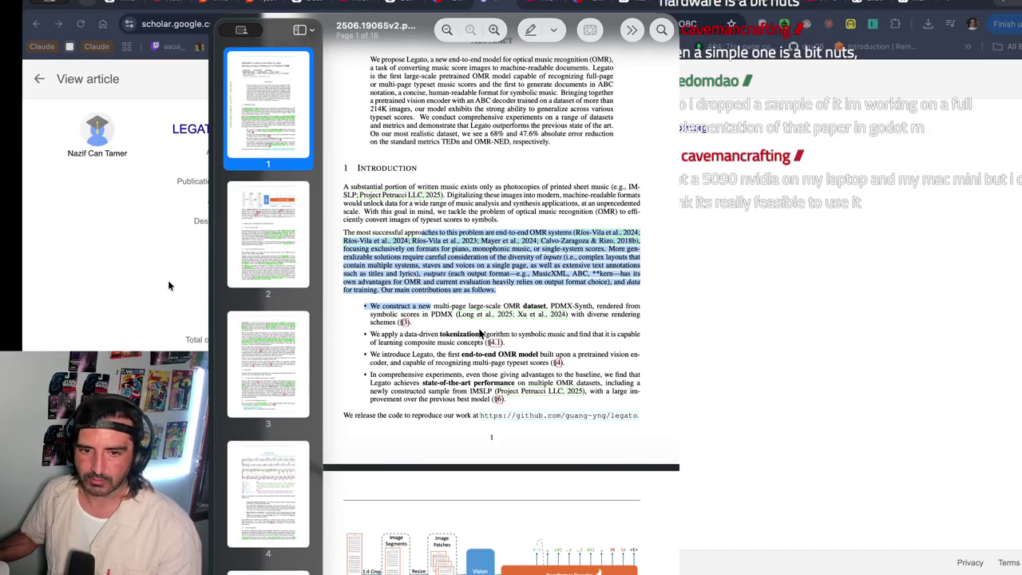
- Read through the LEGATO PDF's contribution bullets, highlighting the end-to-end OMR model bullet, then close the PDF
scroll(480, 333, down, 2)
drag(408, 224, 409, 260)
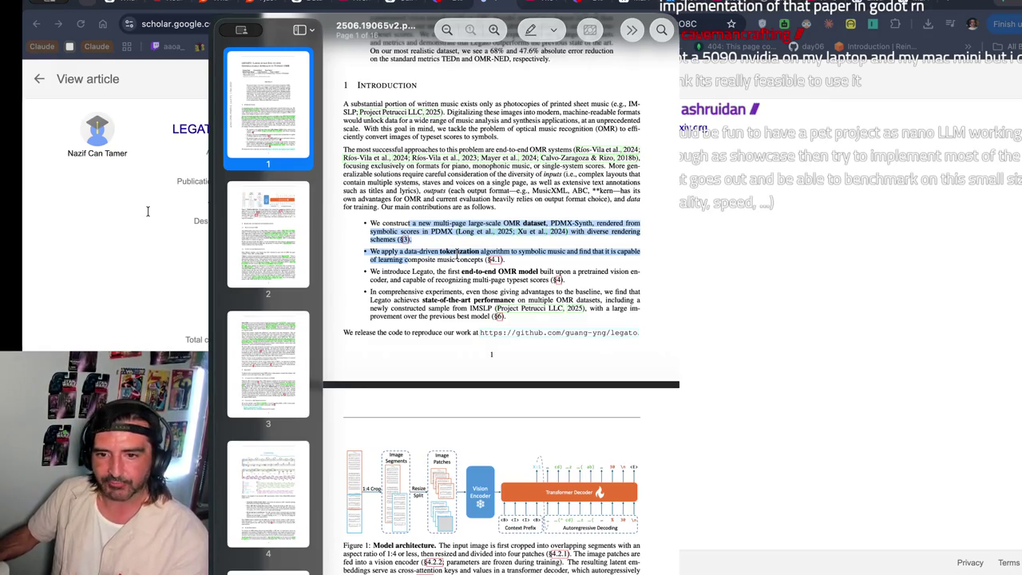
scroll(456, 255, down, 2)
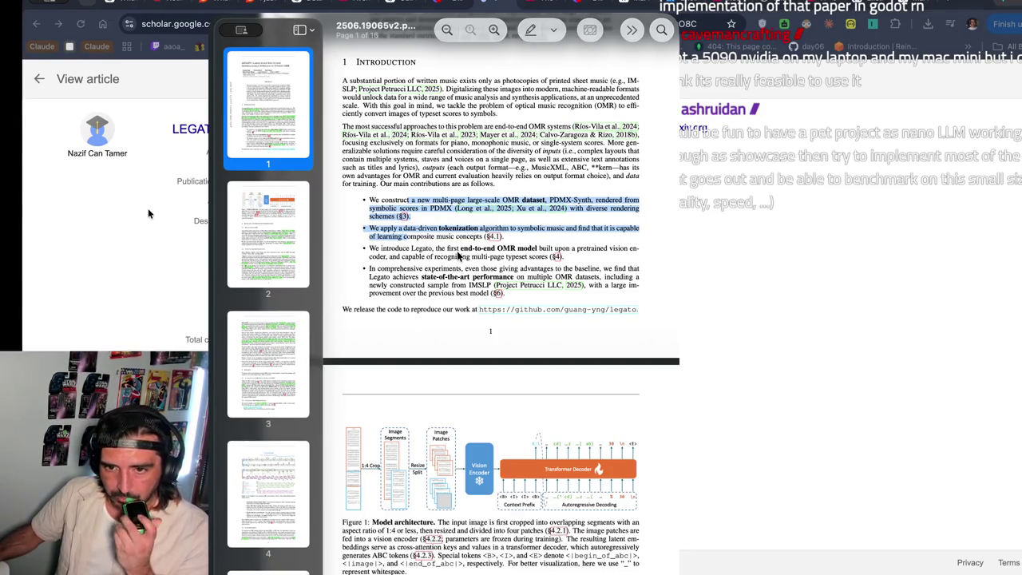
scroll(475, 227, down, 3)
drag(368, 193, 432, 224)
click(468, 191)
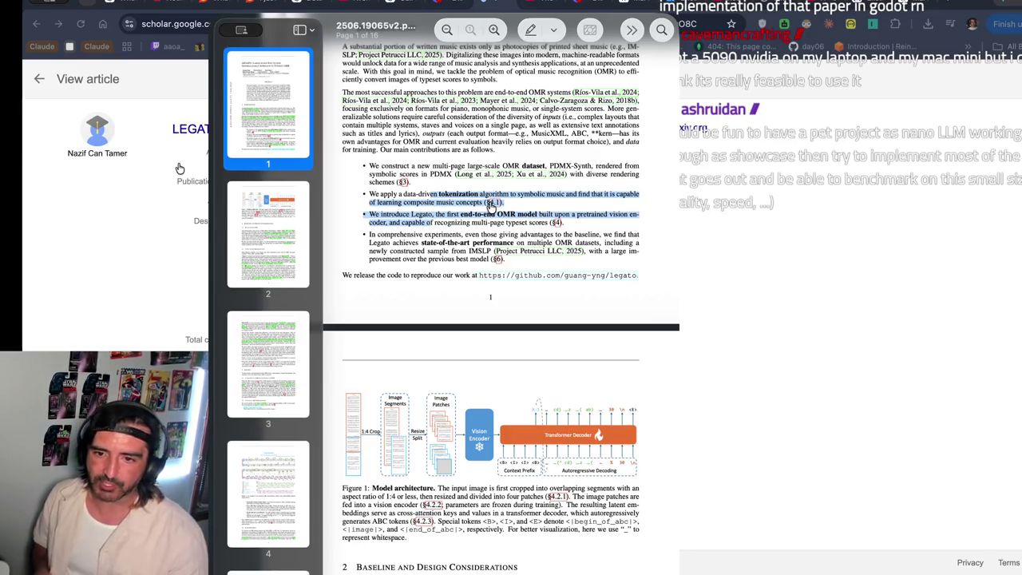
click(449, 205)
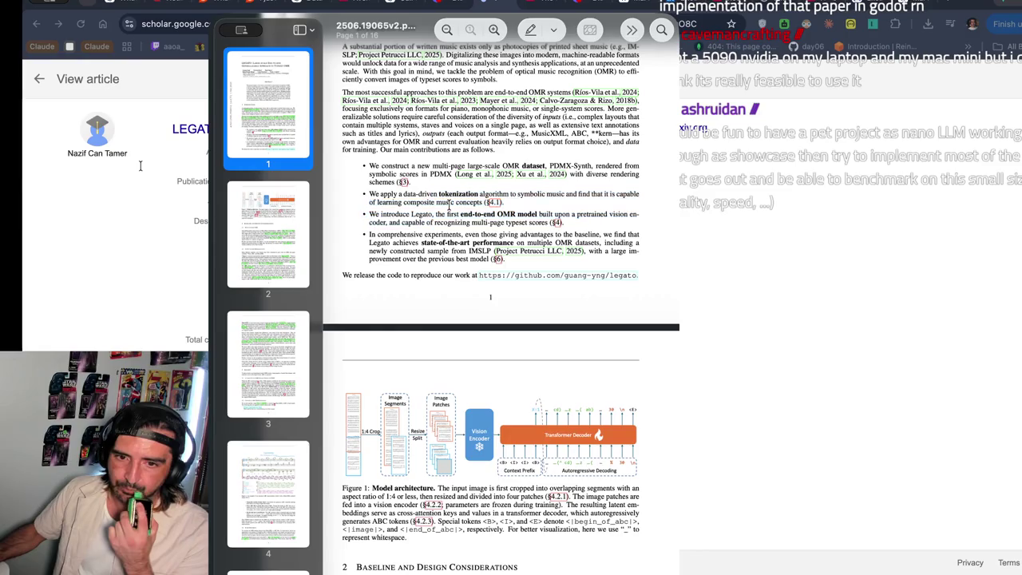
drag(424, 202, 425, 232)
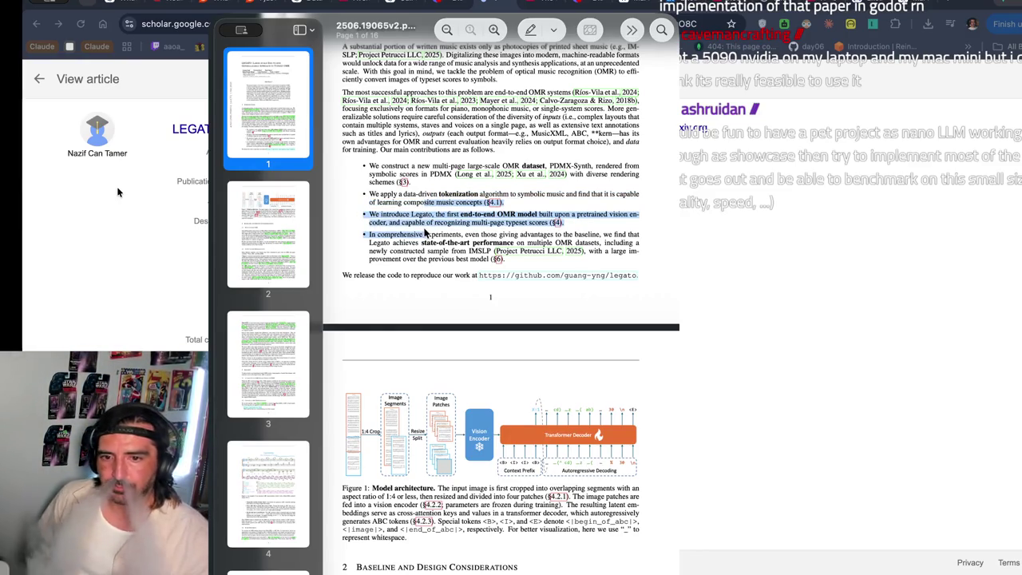
scroll(425, 231, down, 2)
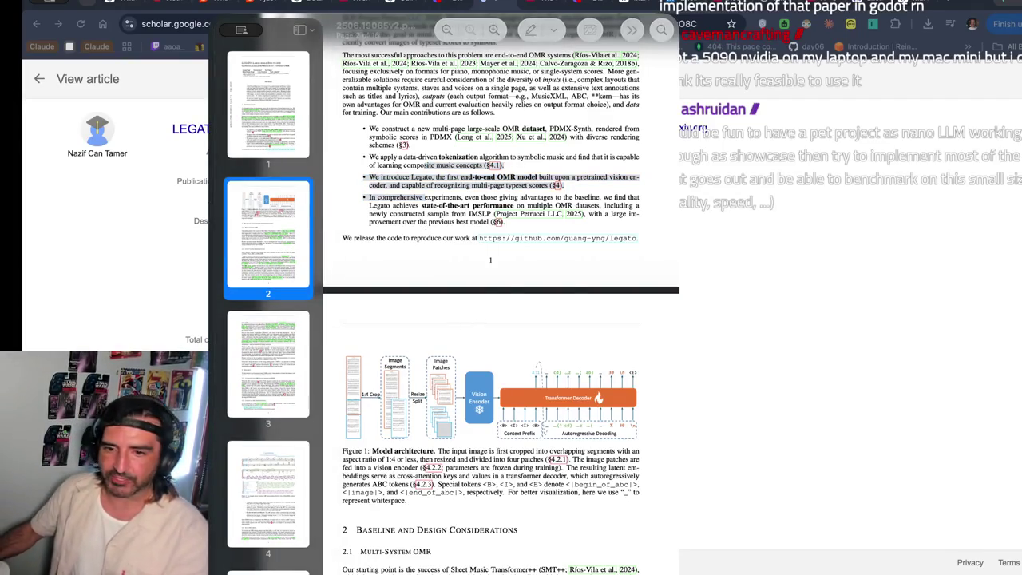
key(Escape)
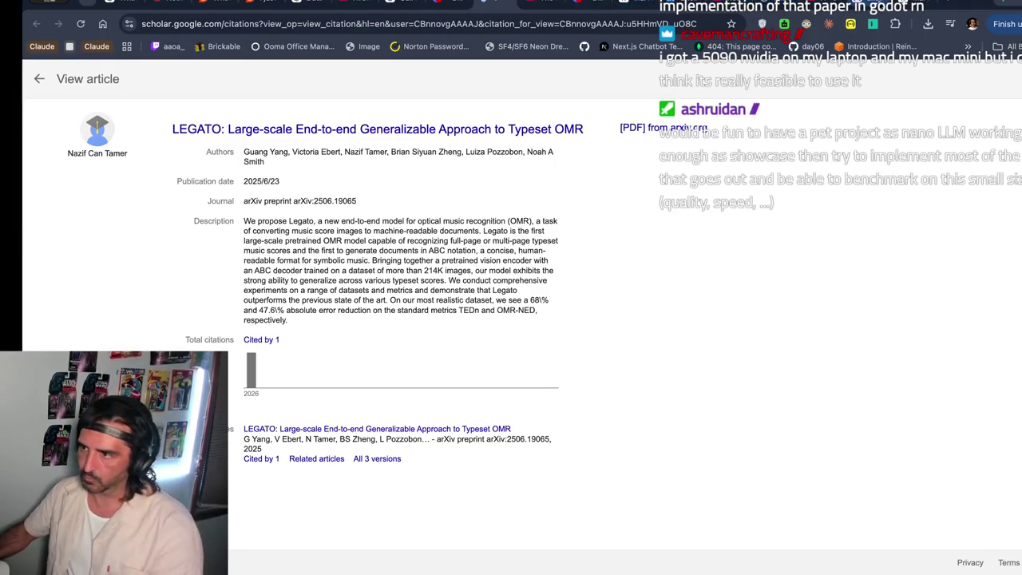
- Load chatgpt.com in a new tab and reopen the earlier chat about following AI research
click(375, 8)
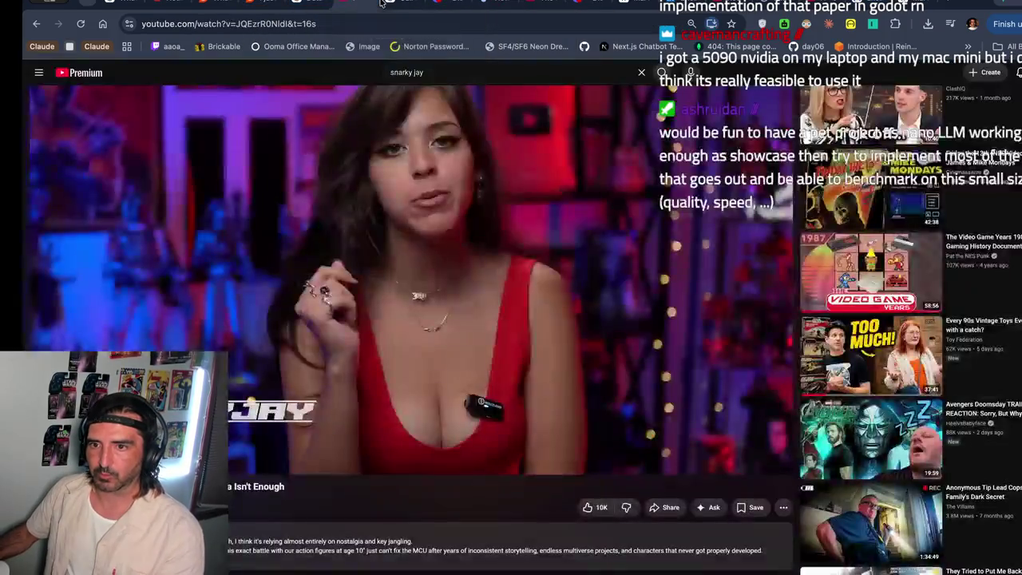
click(380, 9)
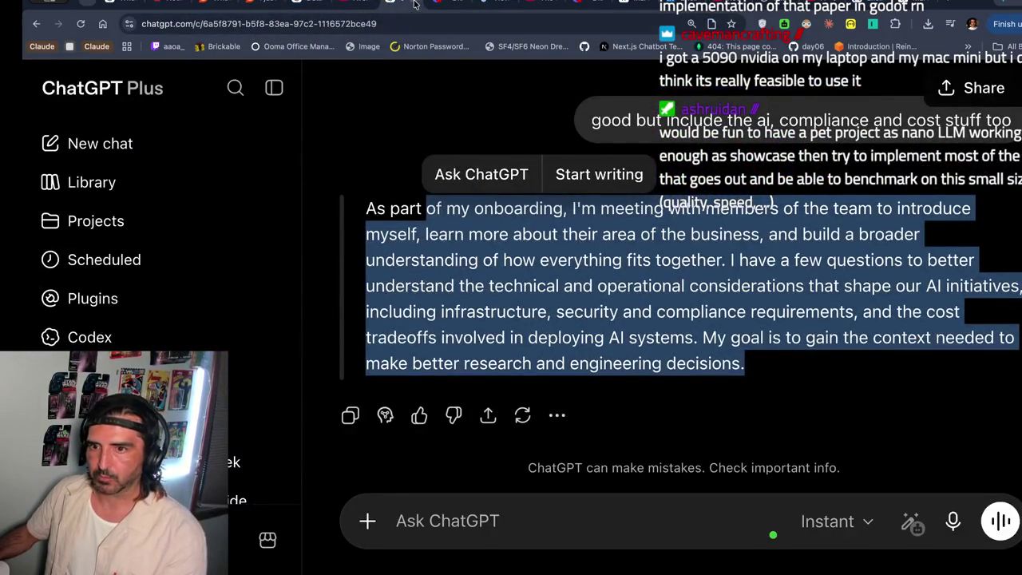
click(414, 6)
key(ctrl+t)
text(chat)
key(Return)
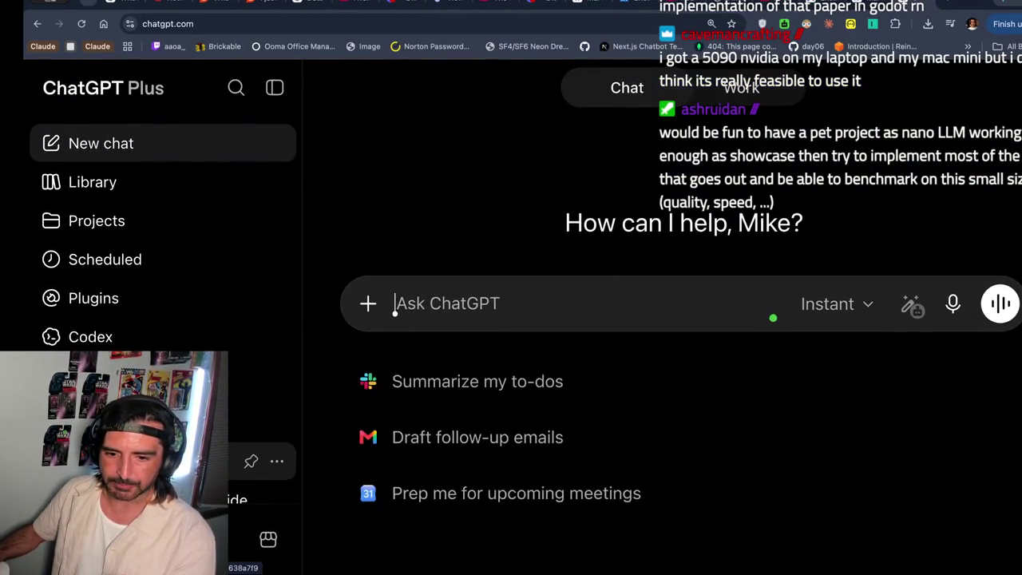
scroll(160, 447, down, 1)
click(200, 443)
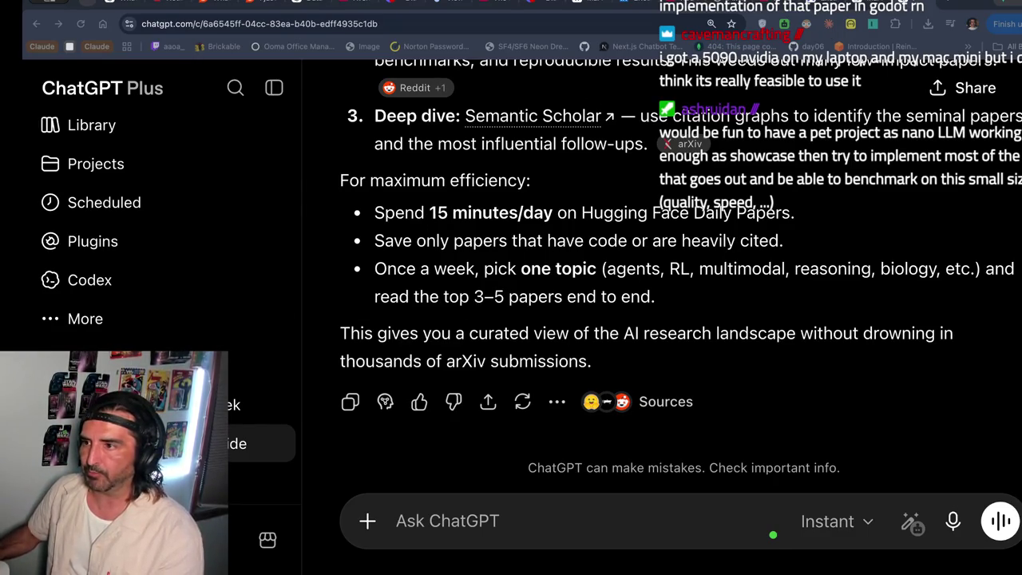
key(ctrl+Tab)
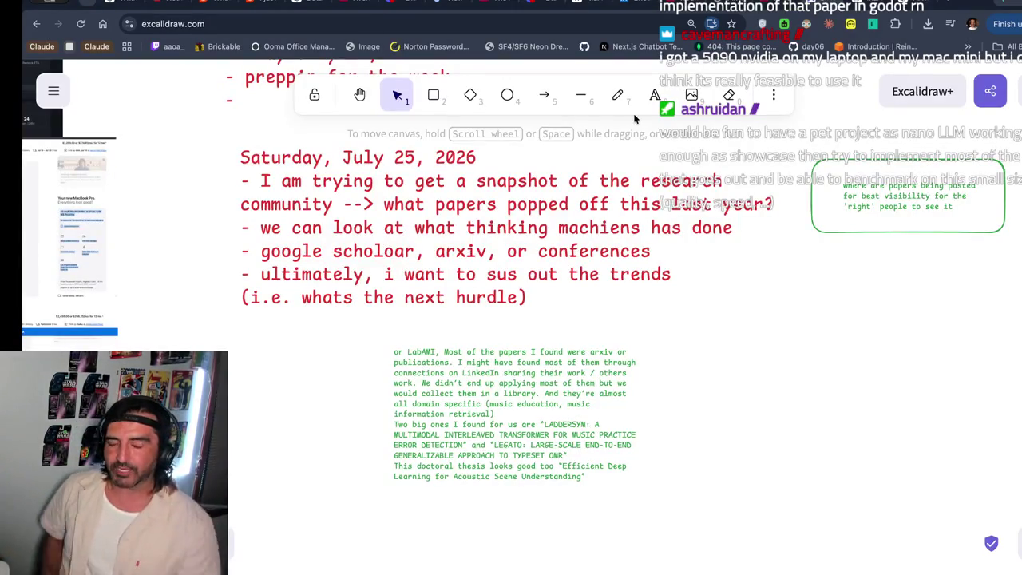
click(475, 355)
scroll(468, 359, right, 10)
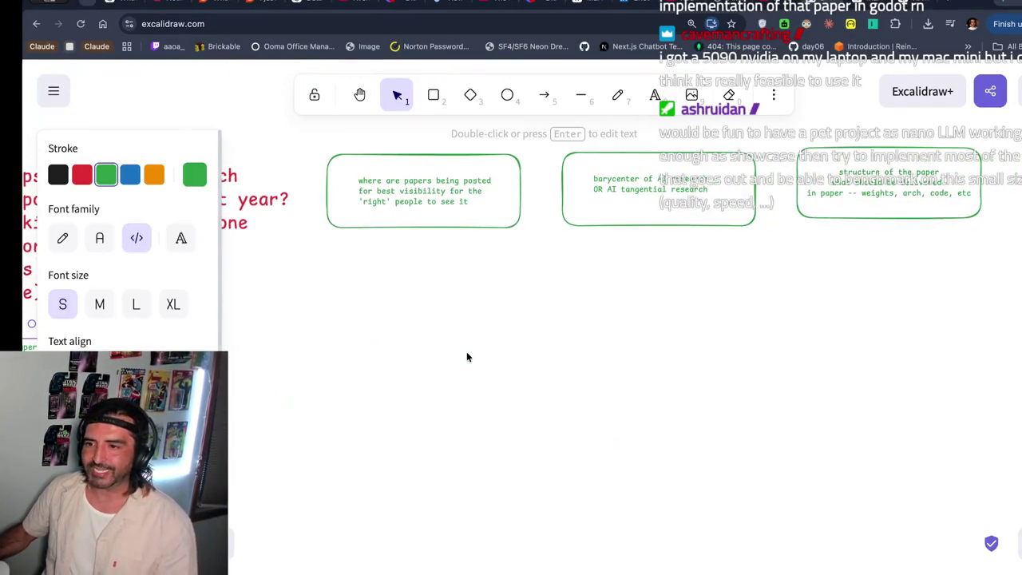
click(800, 184)
click(617, 177)
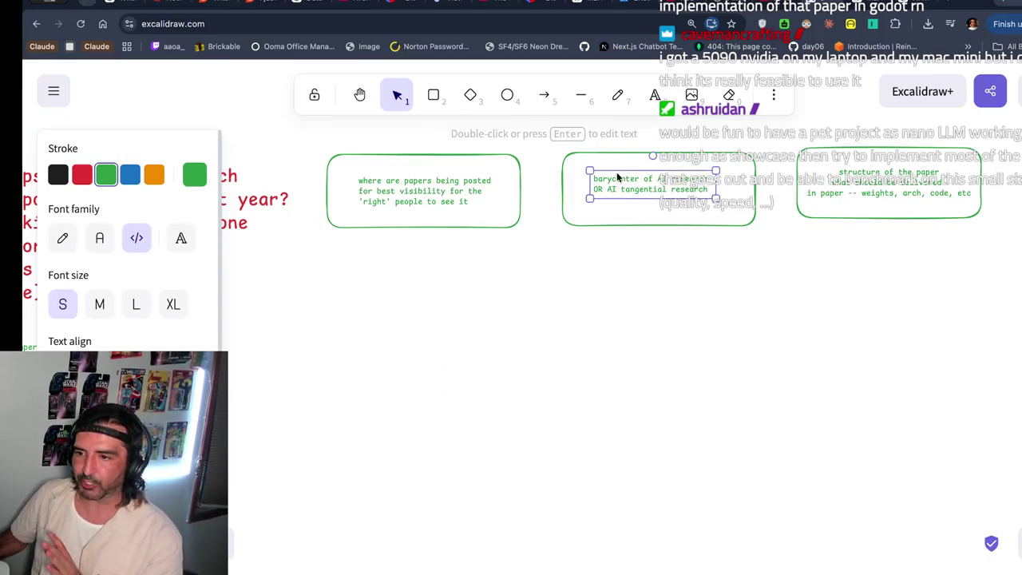
double_click(617, 177)
drag(640, 177, 594, 177)
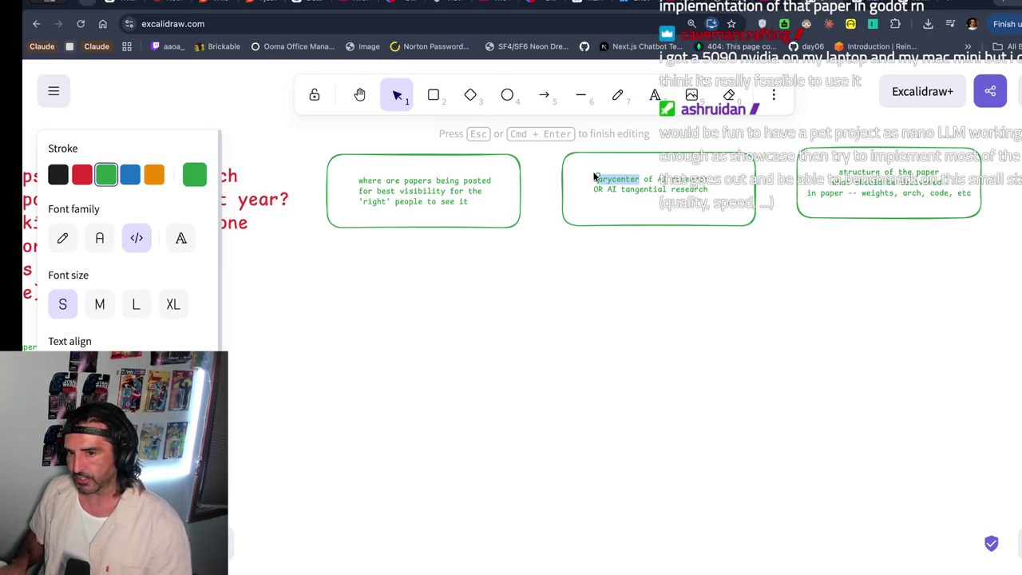
click(851, 193)
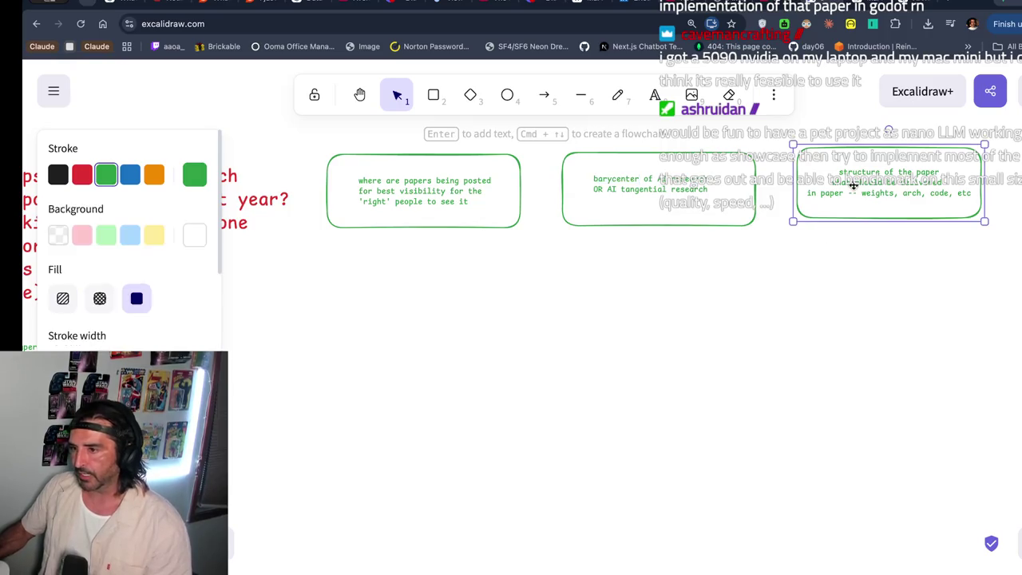
double_click(852, 185)
drag(853, 185, 854, 209)
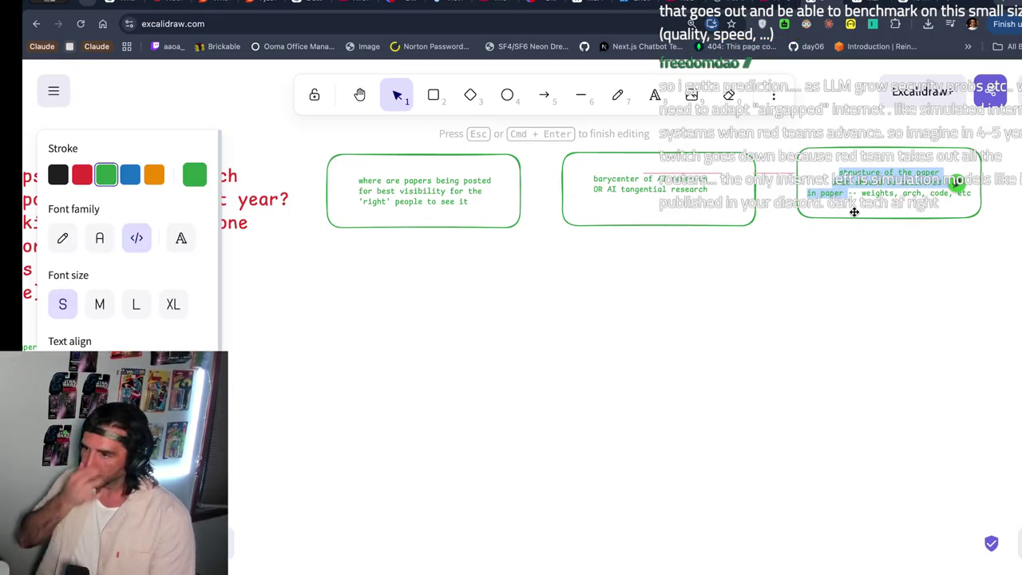
click(645, 445)
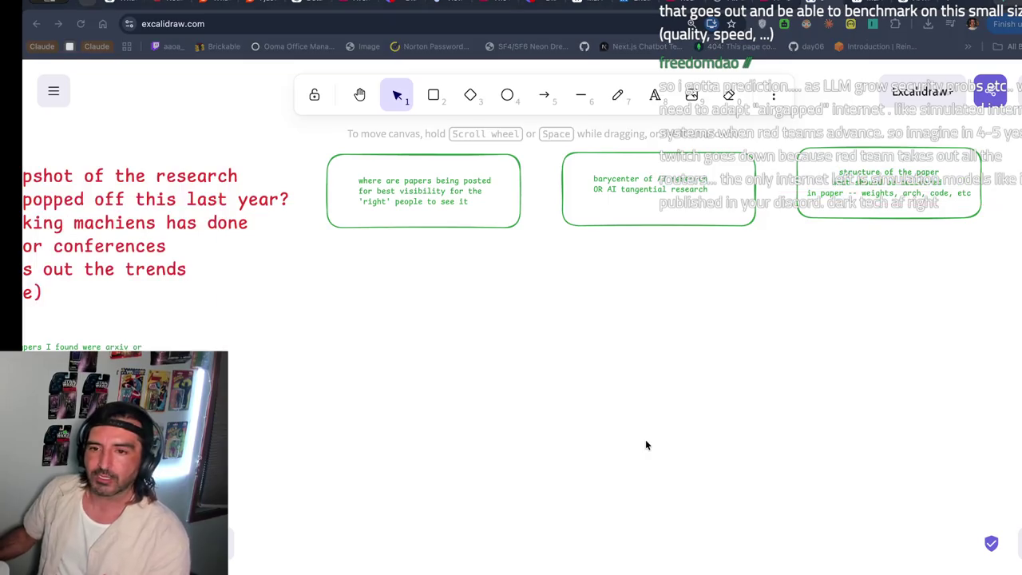
- Clear the selection in the LEGATO PDF, then return to ChatGPT's three-layer funnel answer
key(super+Tab)
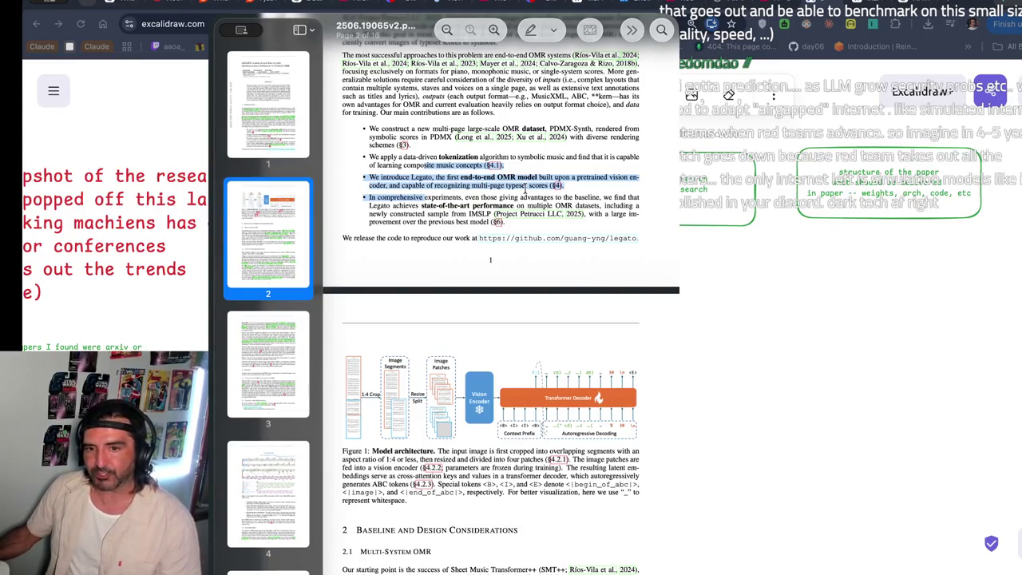
click(517, 185)
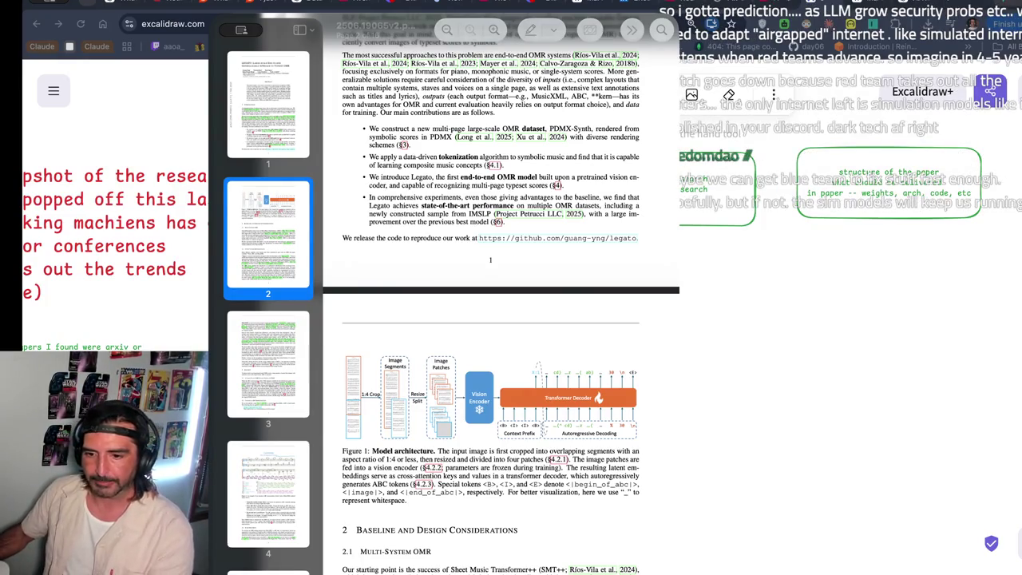
key(super+Tab)
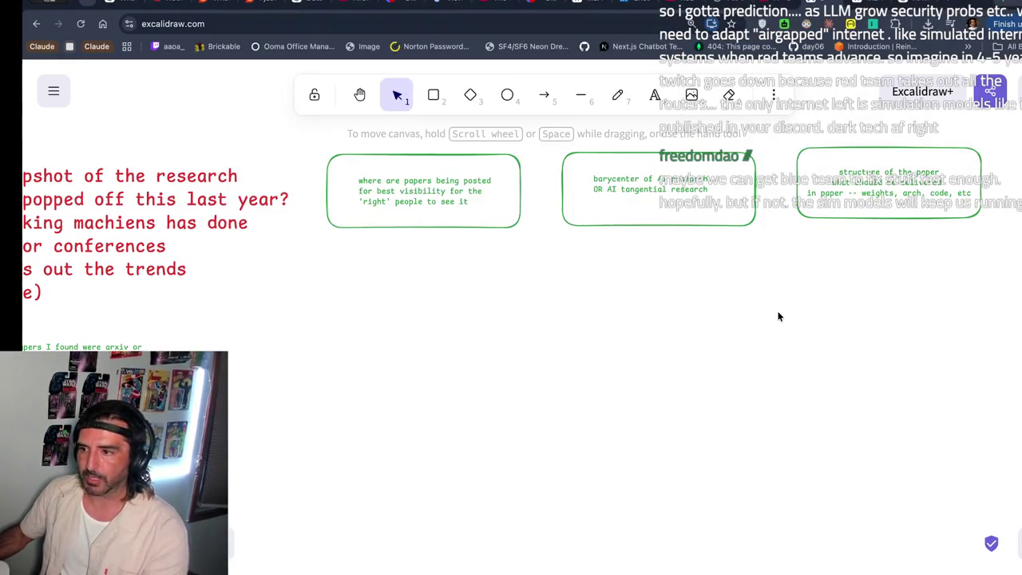
scroll(779, 317, left, 5)
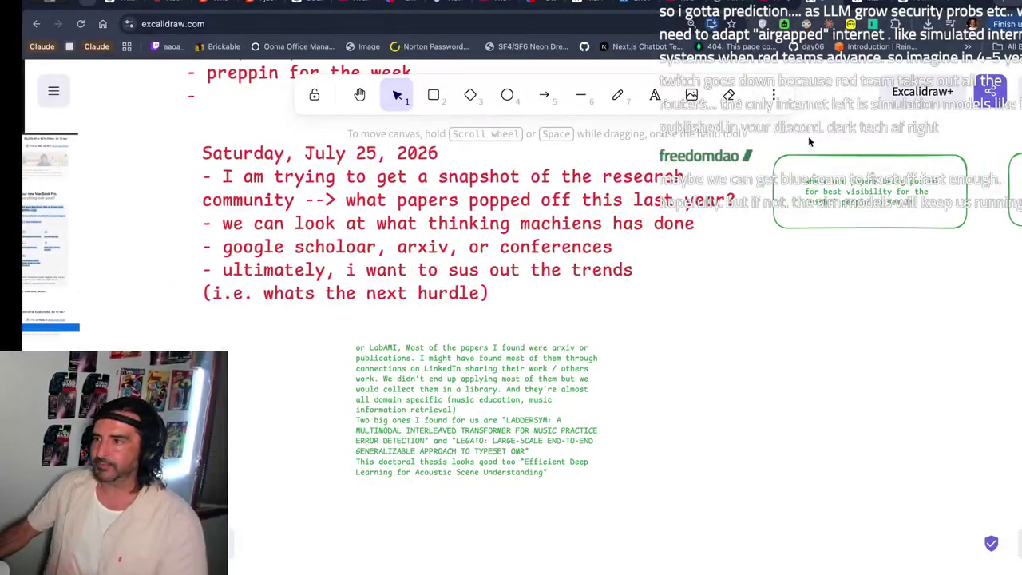
key(ctrl+Tab)
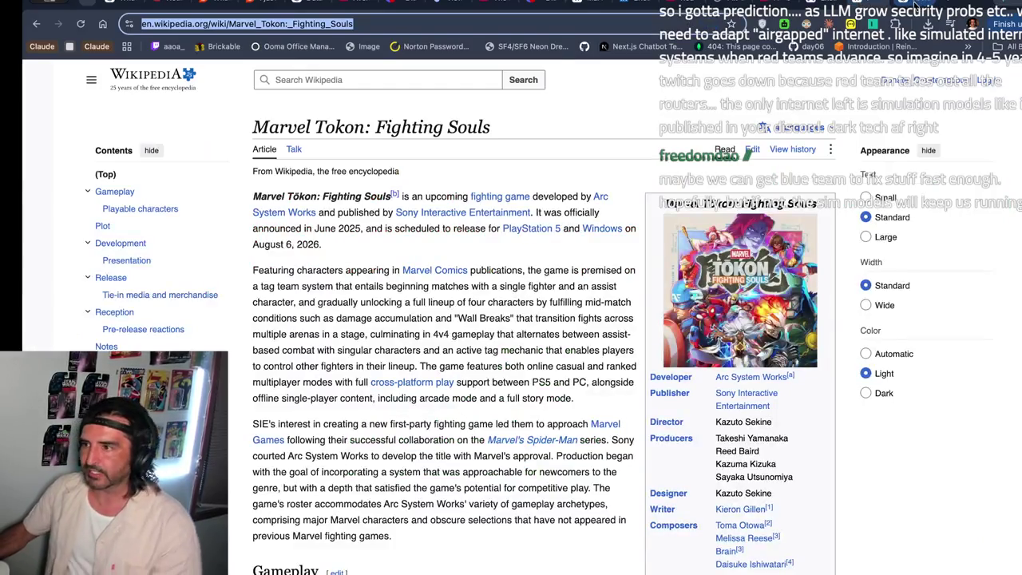
key(ctrl+Tab)
scroll(576, 151, up, 5)
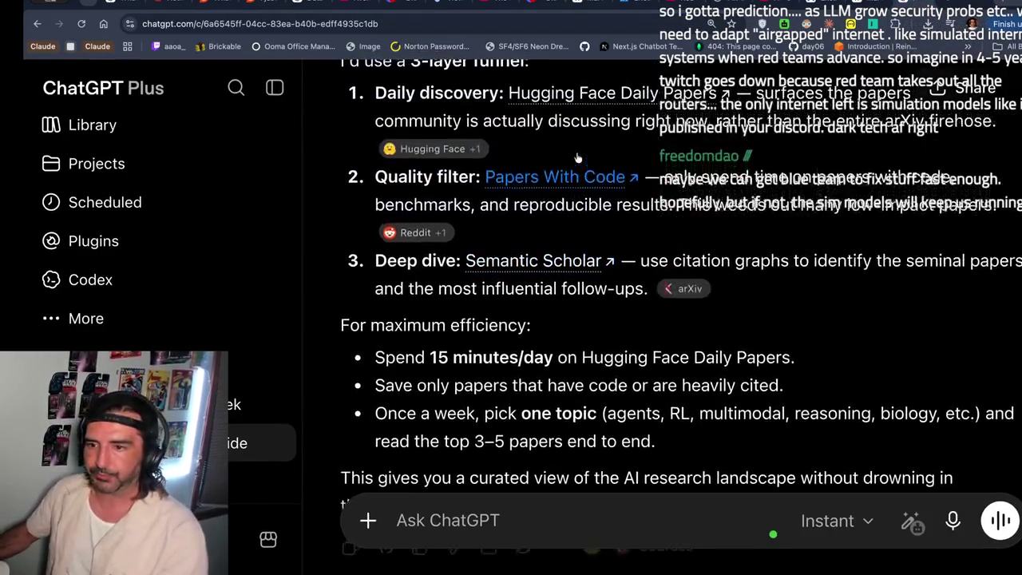
- Open Hugging Face Daily Papers, browse and rezoom the page, then return to the Jul 24 list
click(580, 131)
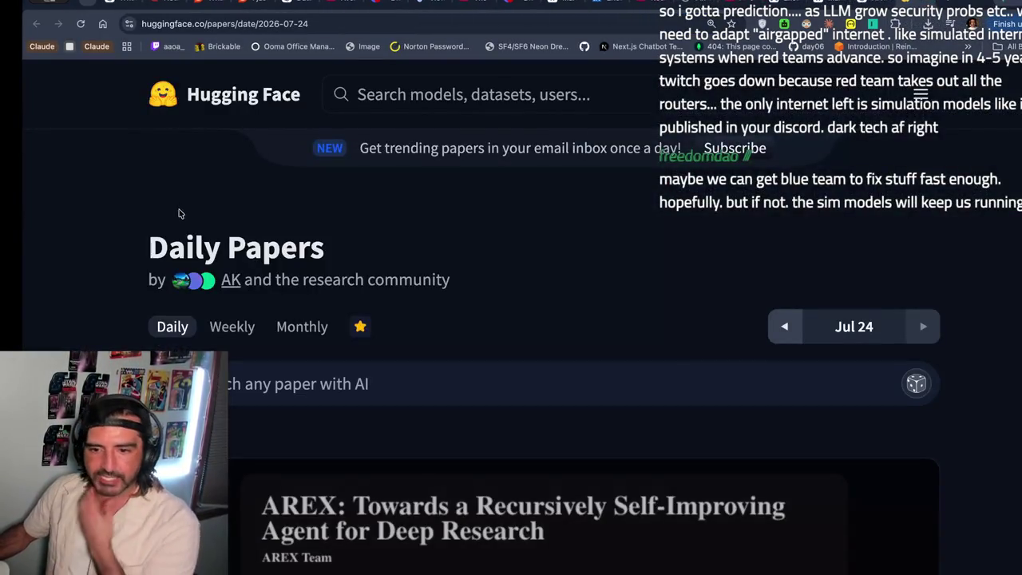
scroll(182, 214, down, 2)
scroll(511, 319, up, 1)
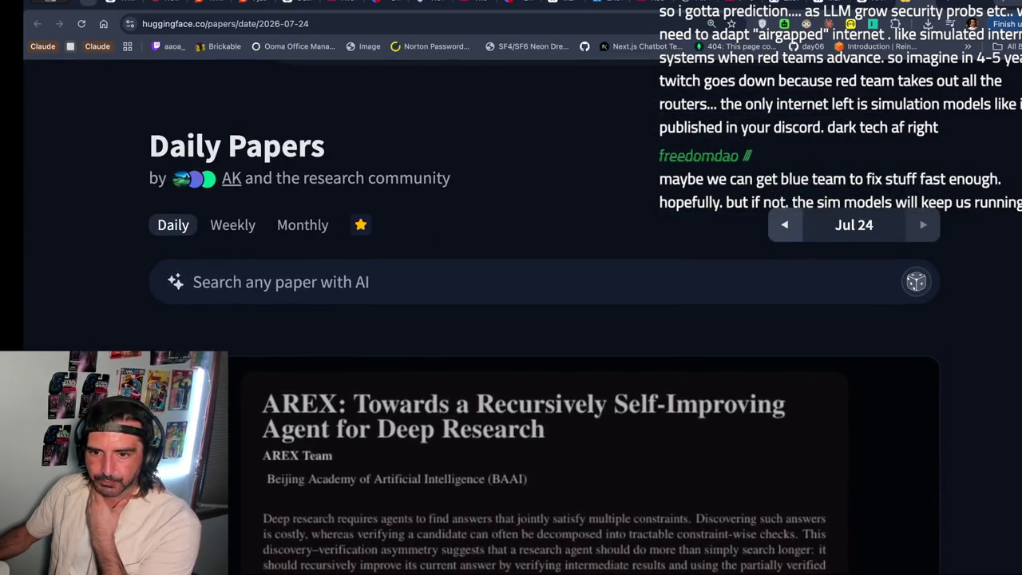
scroll(167, 318, up, 2)
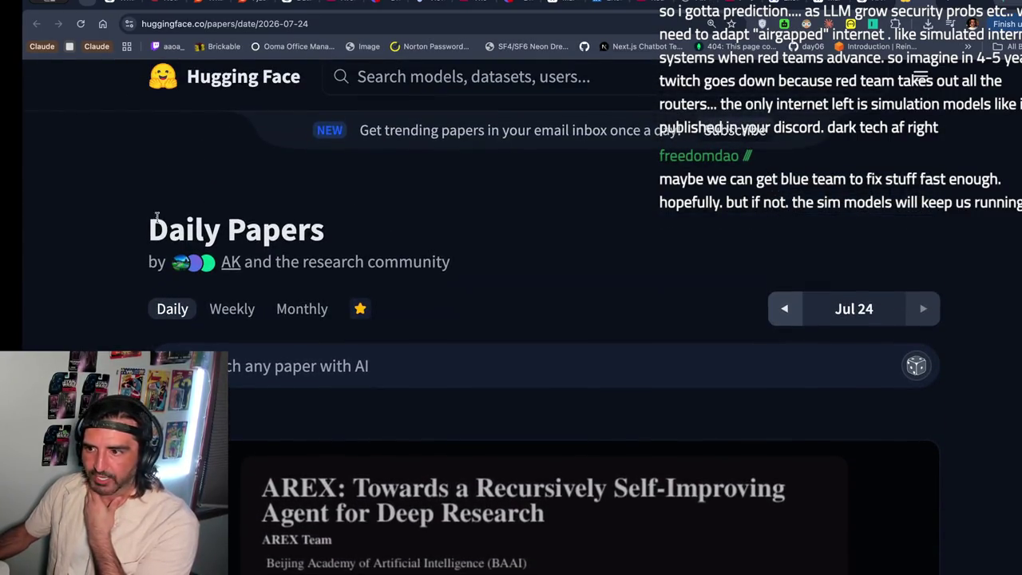
scroll(119, 300, down, 1)
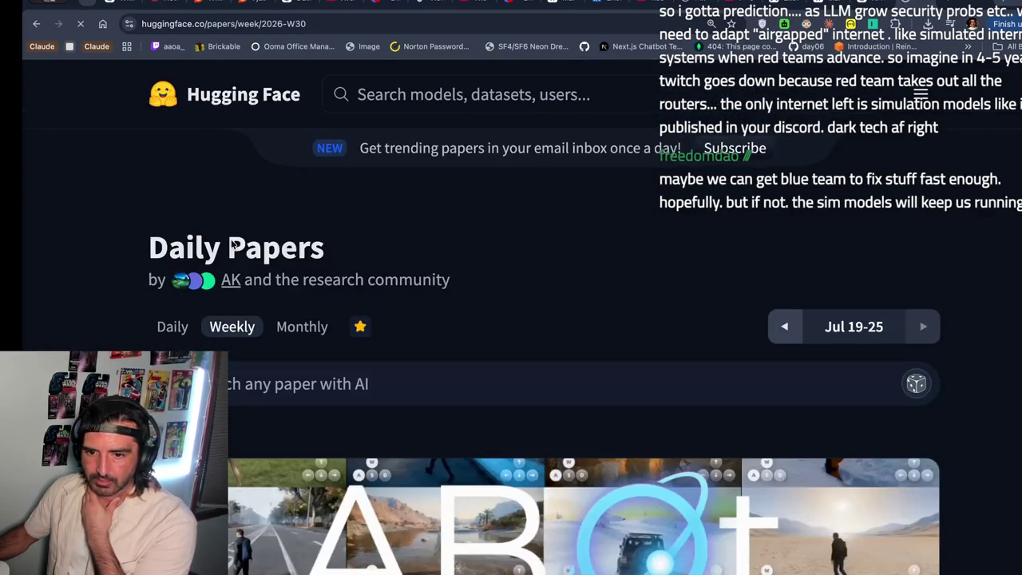
scroll(231, 246, down, 6)
scroll(175, 350, down, 5)
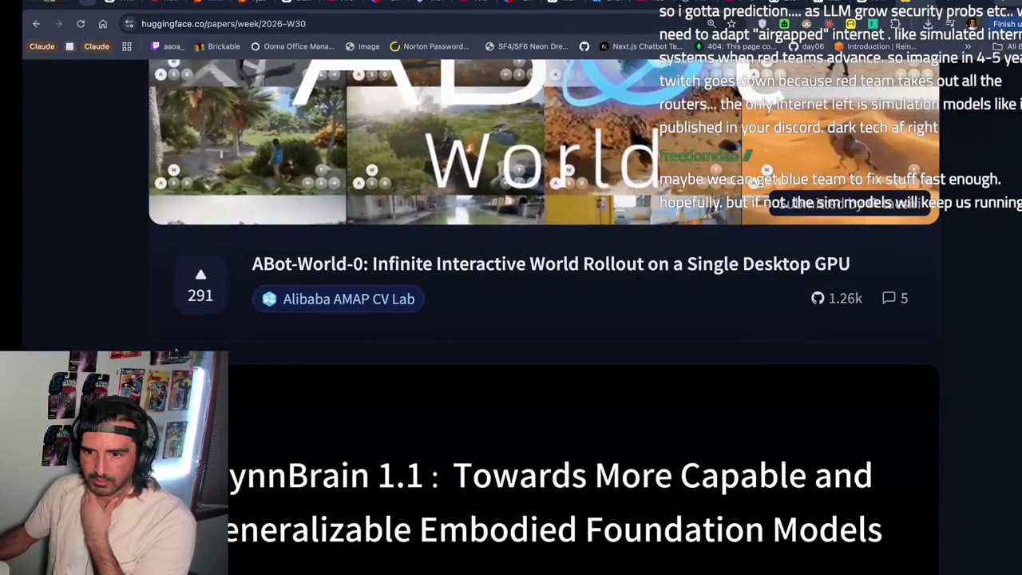
key(ctrl+minus)
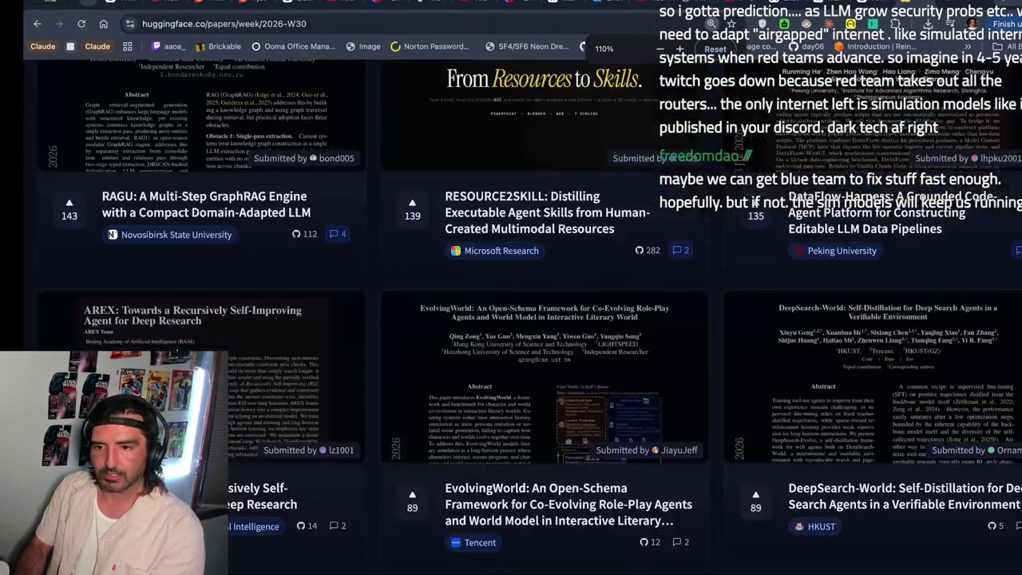
scroll(526, 319, up, 6)
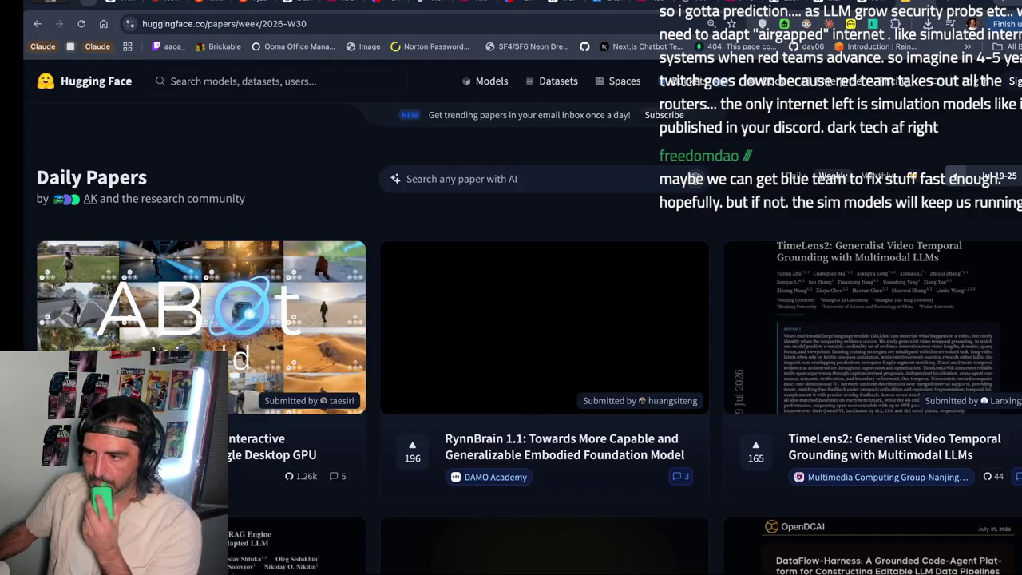
click(794, 175)
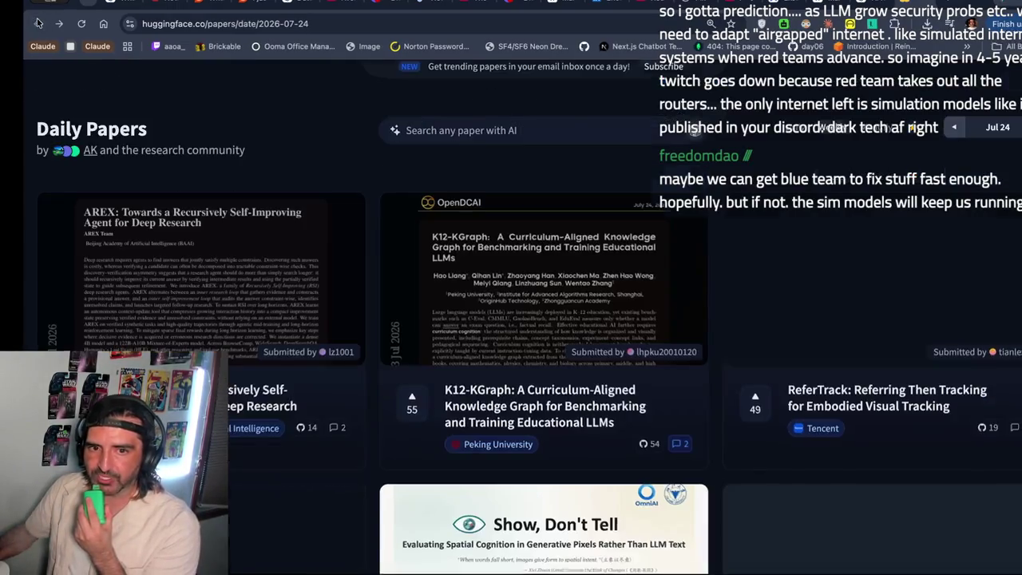
- Select the Daily Papers heading, cancel a region screenshot, and bring the LEGATO PDF forward
scroll(194, 178, up, 1)
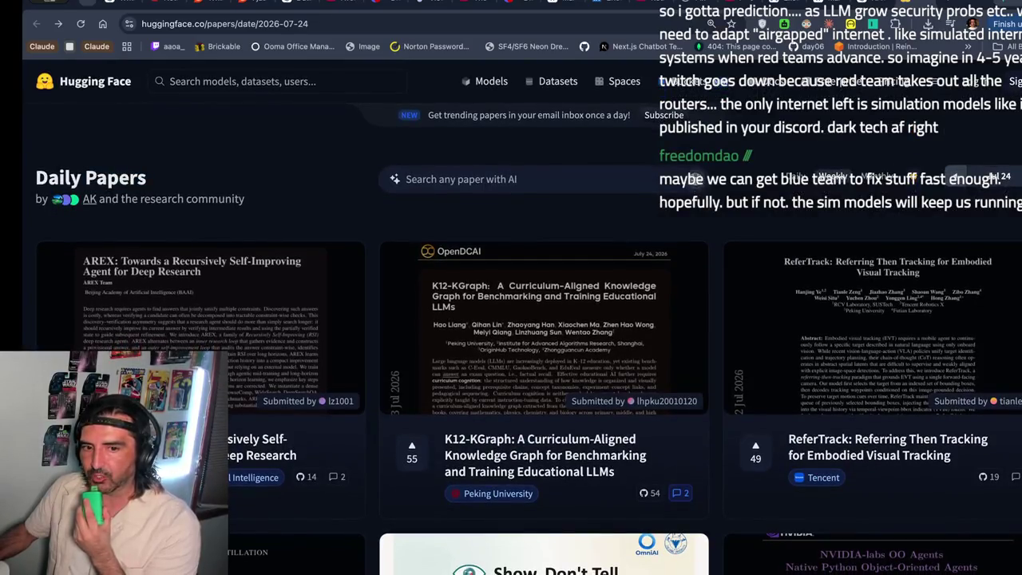
drag(152, 177, 22, 188)
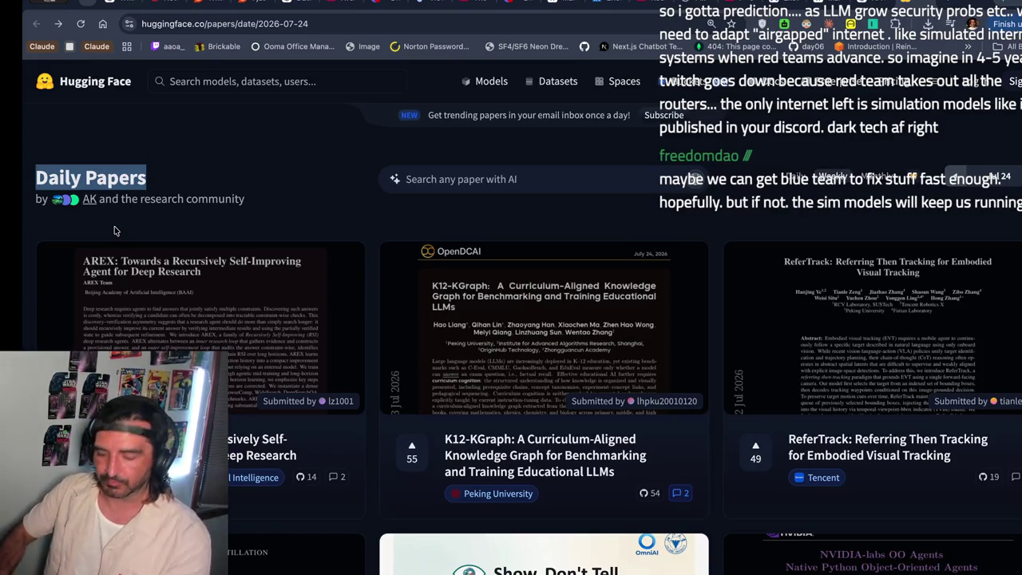
key(super+shift+4)
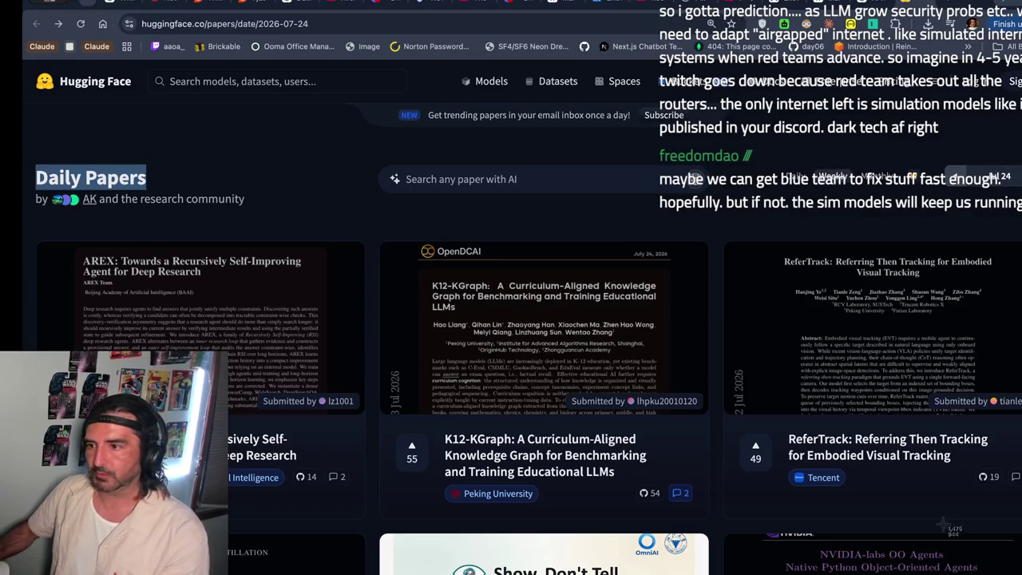
key(Escape)
click(227, 298)
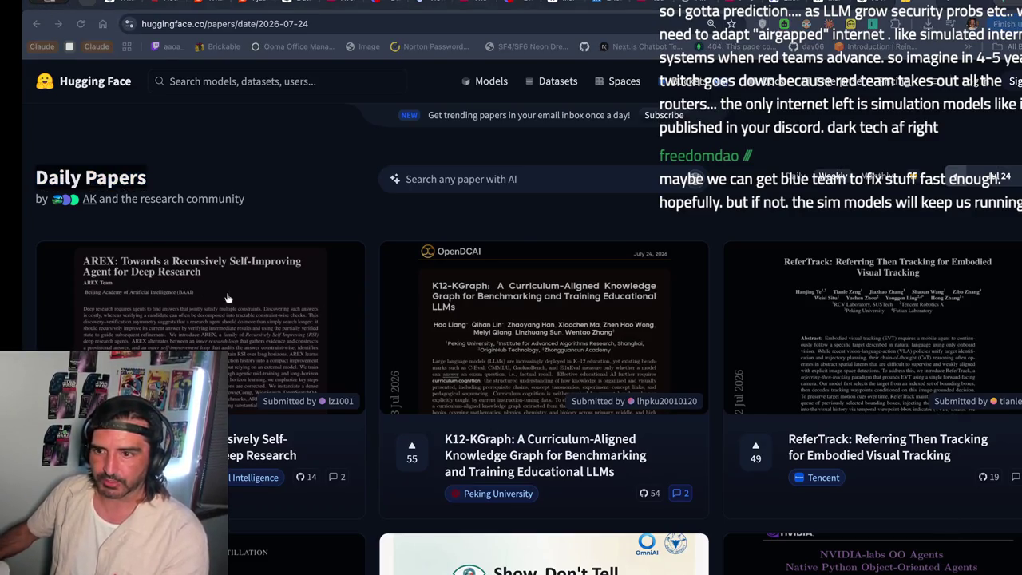
key(super+Tab)
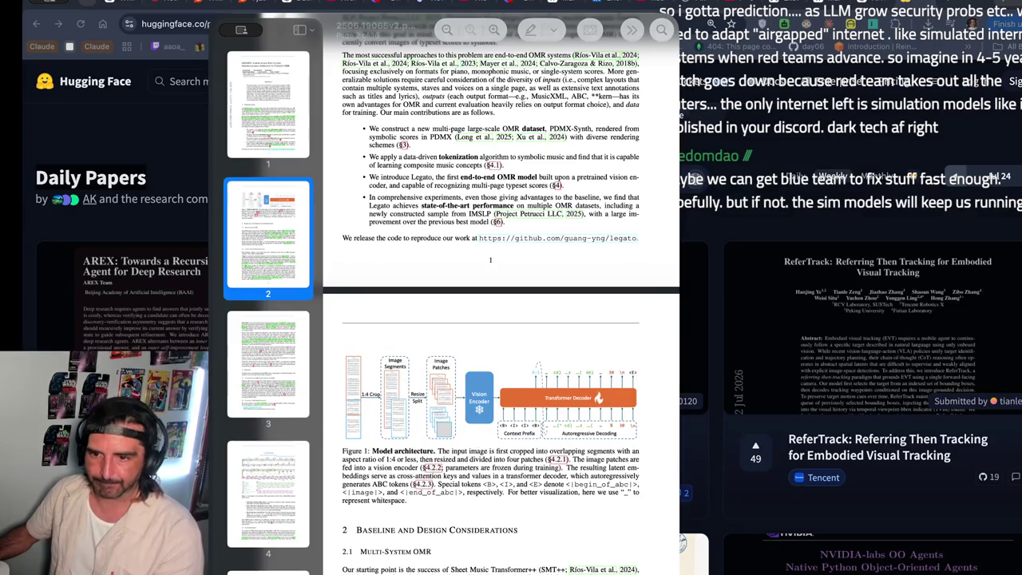
- Quit the Claude Code login session, go to the home directory, and clear the terminal
key(super+Tab)
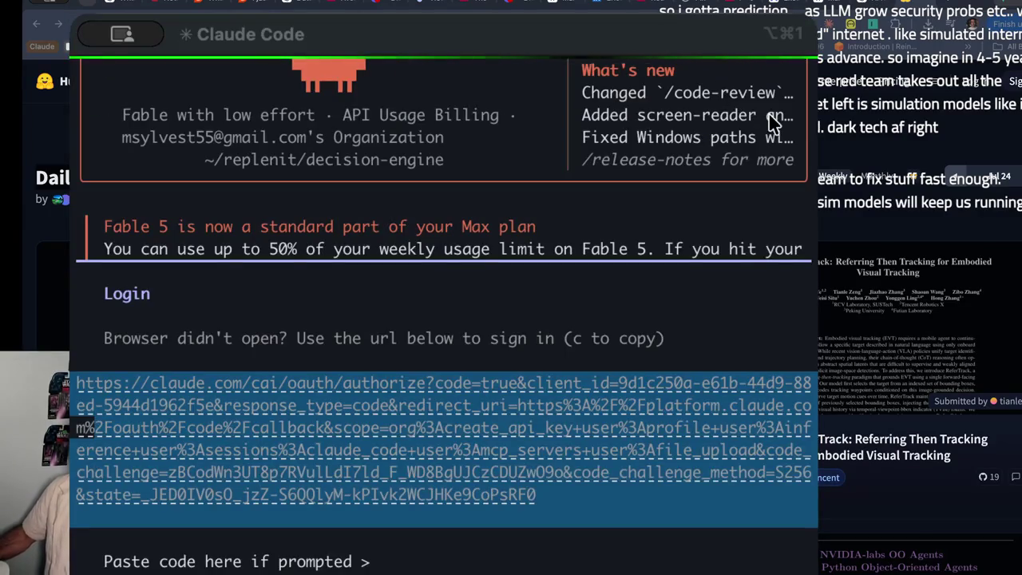
drag(745, 416, 893, 403)
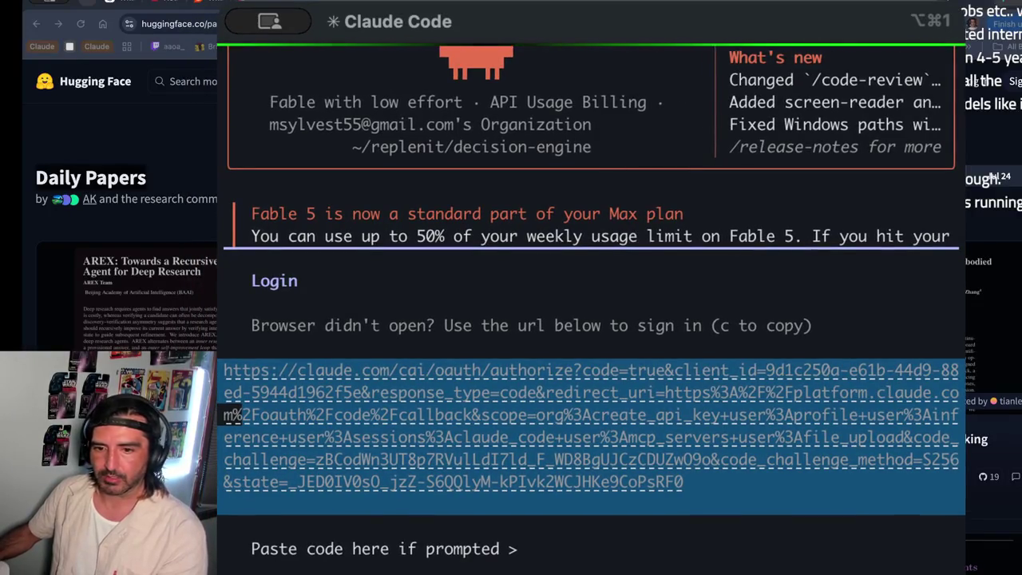
key(ctrl+c)
text(clear)
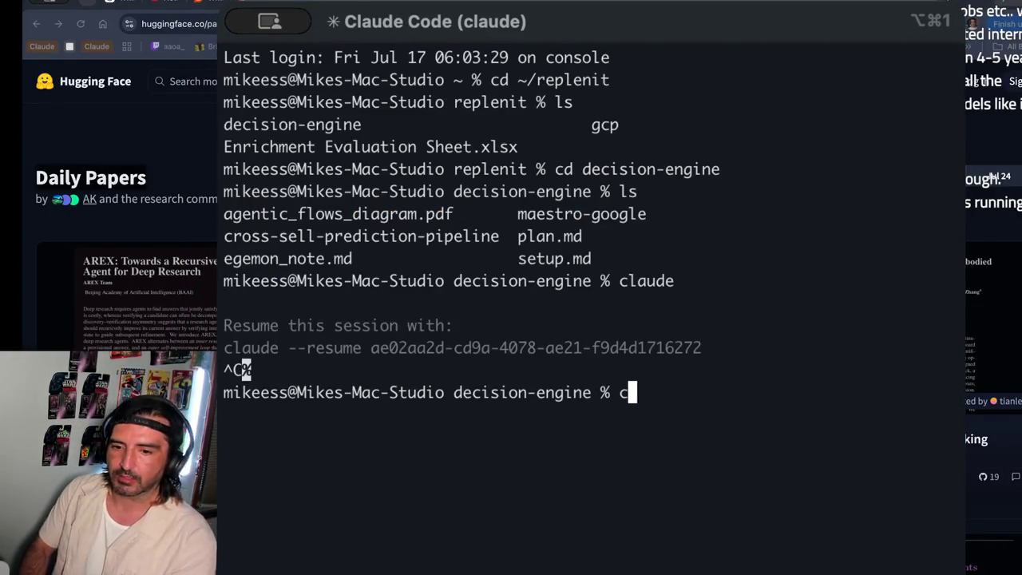
key(Return)
text(cd ~/)
key(Return)
text(,d)
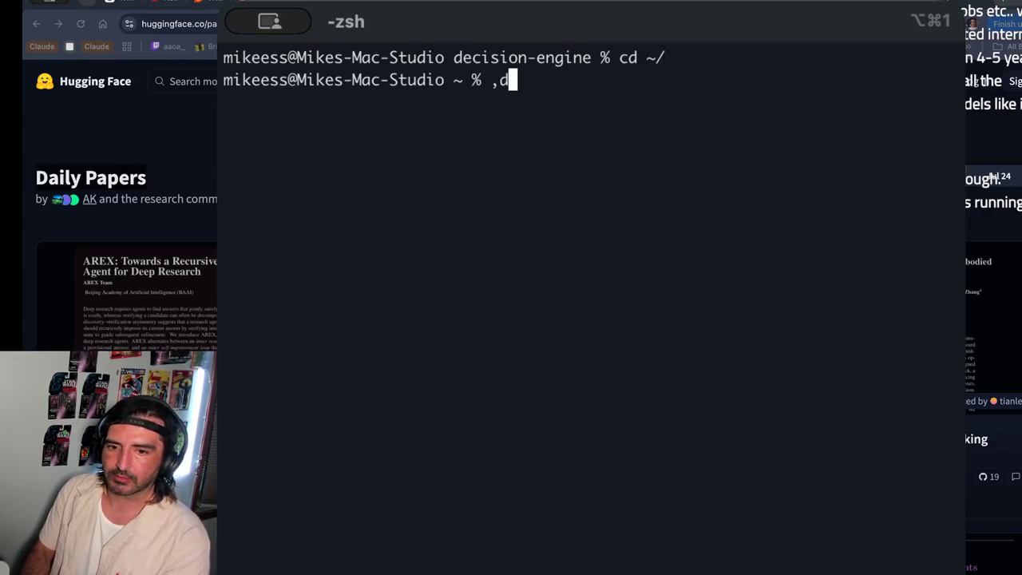
key(BackSpace)
key(BackSpace)
text(,dlr)
key(BackSpace)
key(BackSpace)
key(BackSpace)
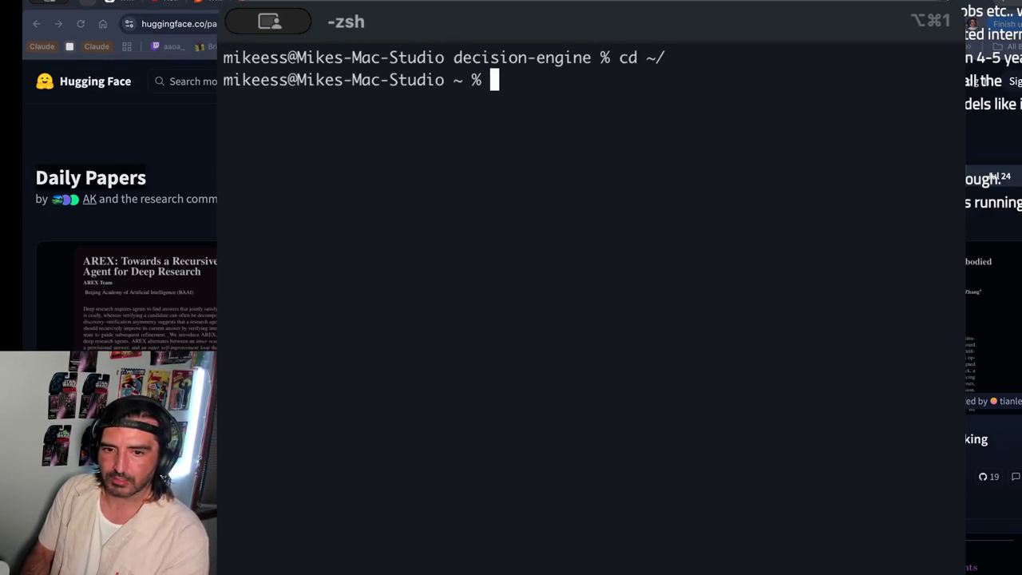
text(clear)
key(Return)
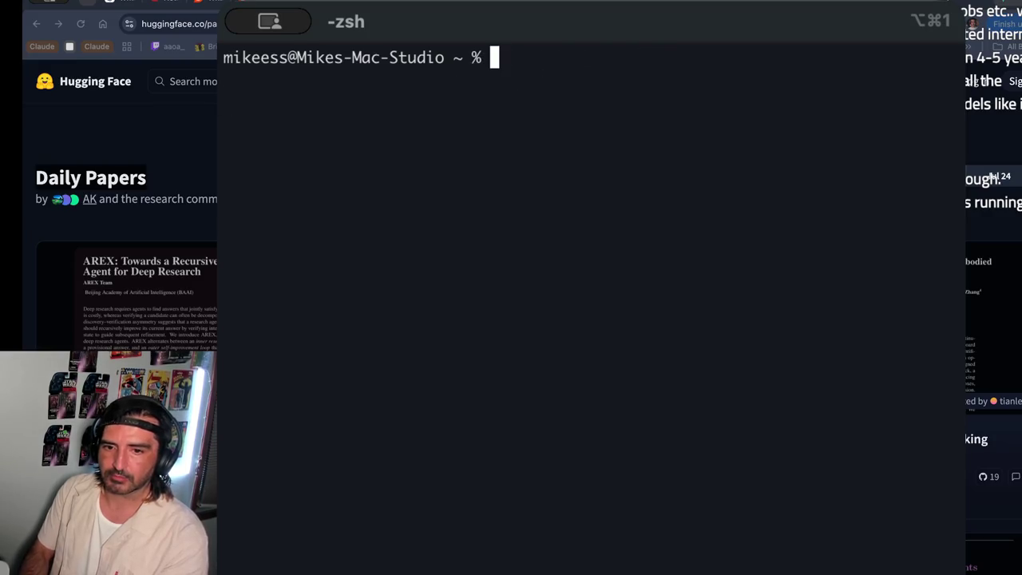
- Create a research folder with mkdir, move into it, and list its contents
text(mkdir research)
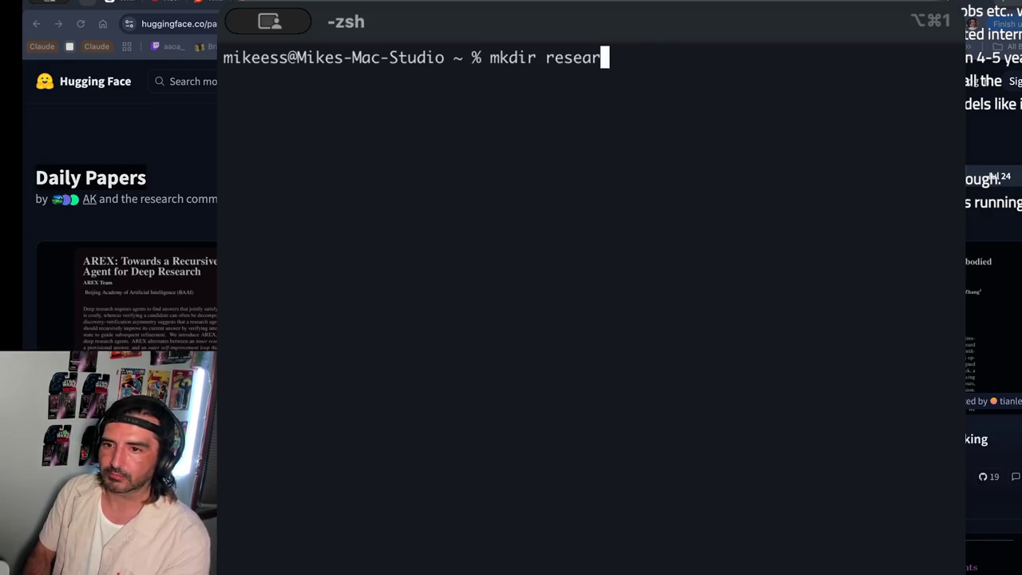
key(Return)
text(cd re)
key(Tab)
text(s)
key(Tab)
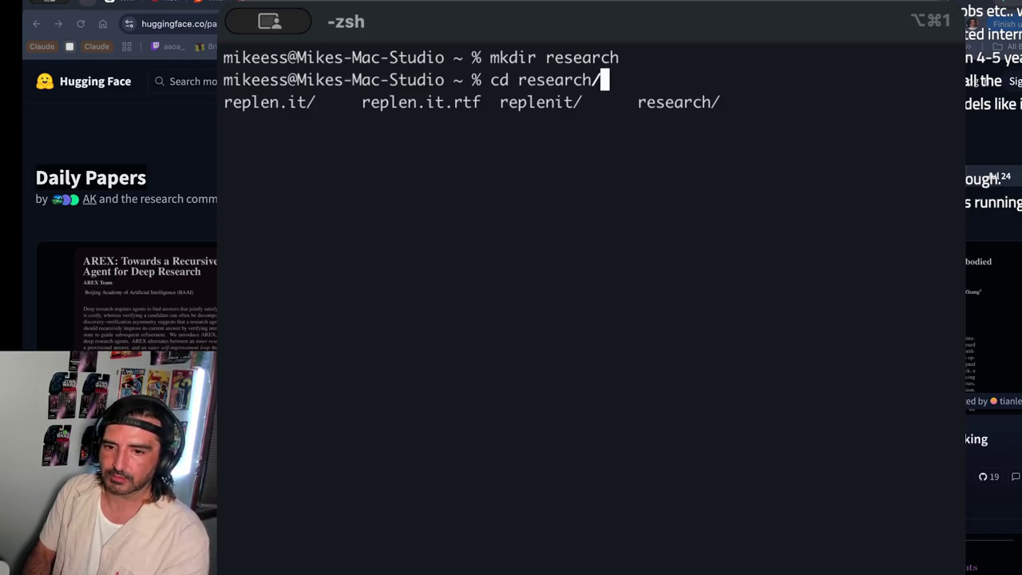
key(Return)
text(ls)
key(Return)
text(touch)
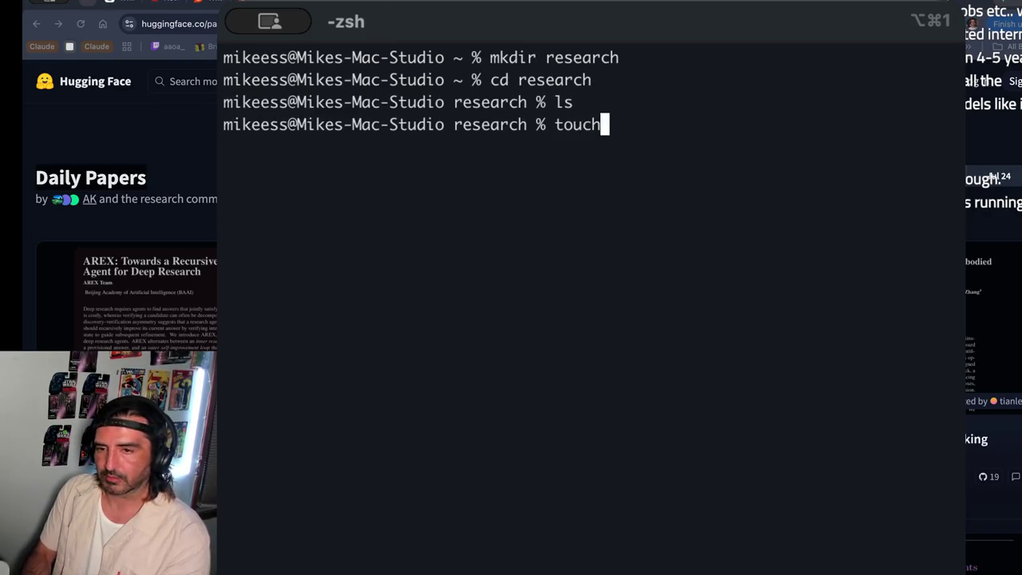
key(BackSpace)
key(BackSpace)
key(BackSpace)
- Launch Claude Code in the research folder, fixing the 'claud' typo to 'claude'
click(739, 337)
text(claud)
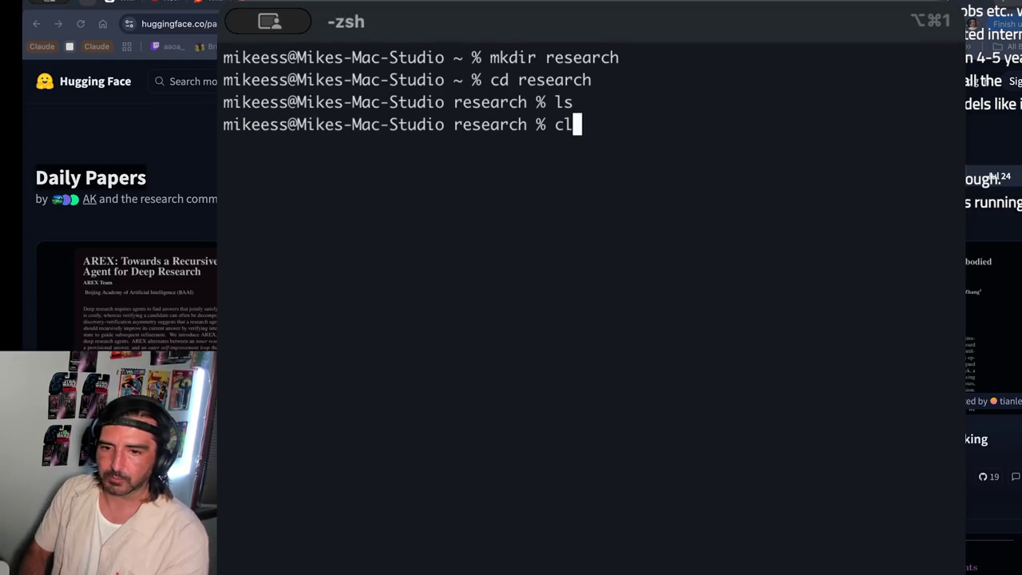
key(Return)
text(claude)
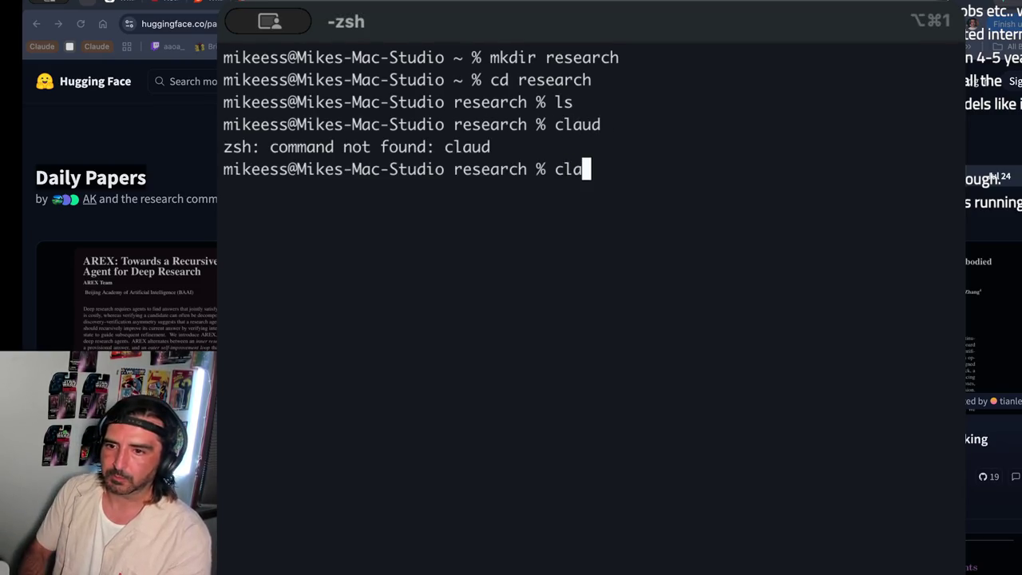
key(Return)
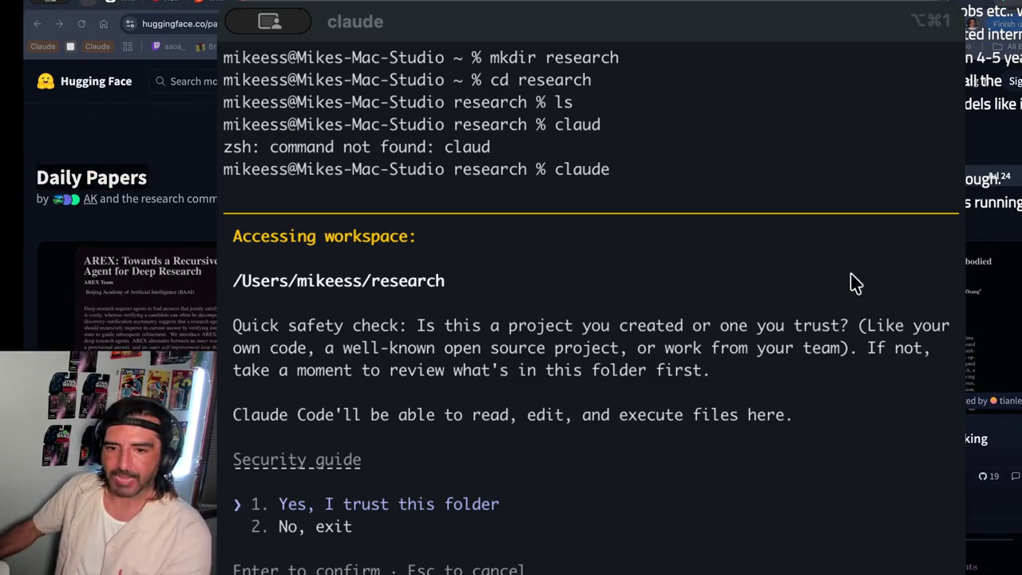
- Trust the research folder, then paste the Daily Papers 2026-07-24 URL from Chrome into the Claude Code prompt
click(830, 287)
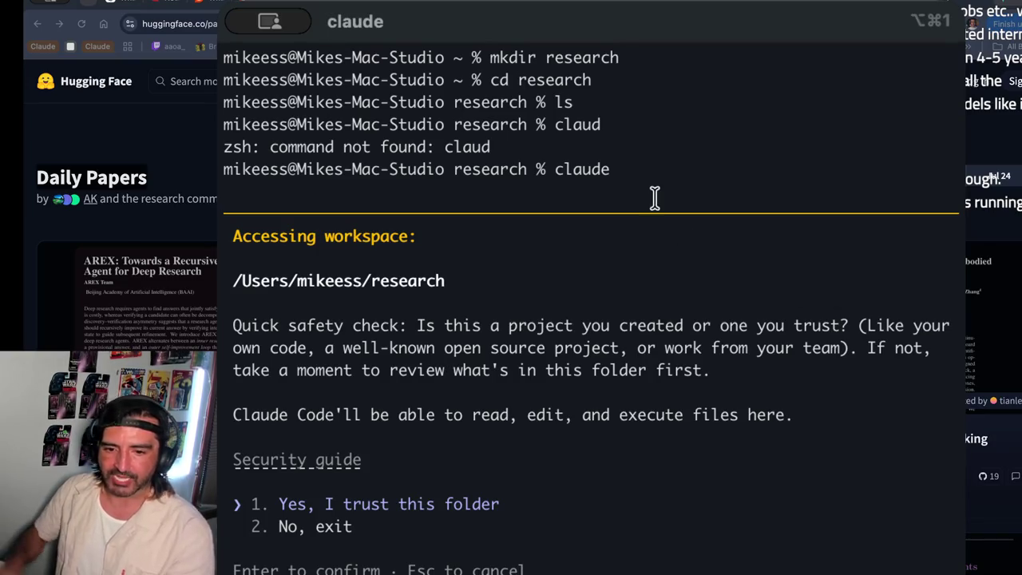
key(Return)
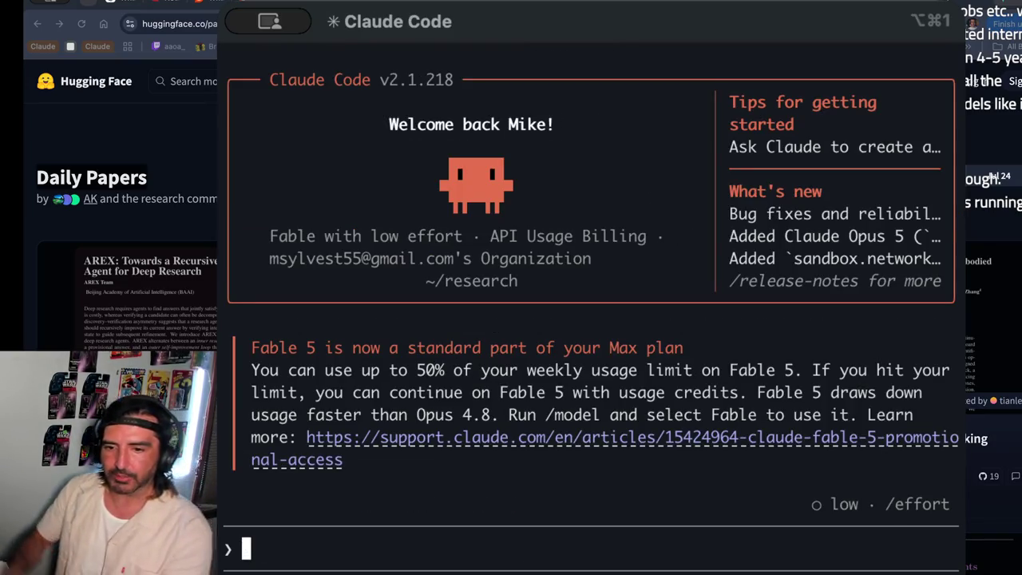
key(super+Tab)
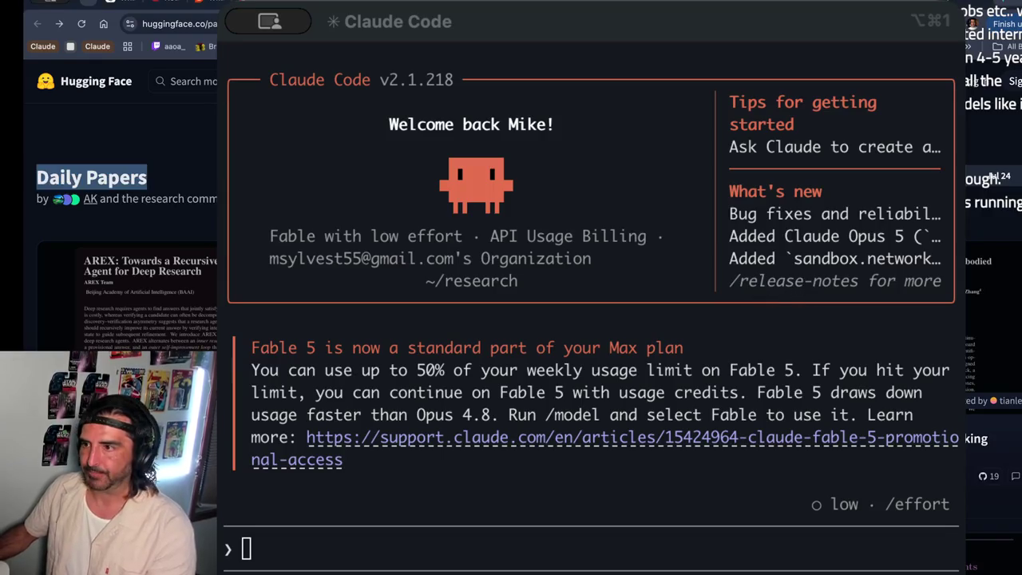
key(ctrl+Tab)
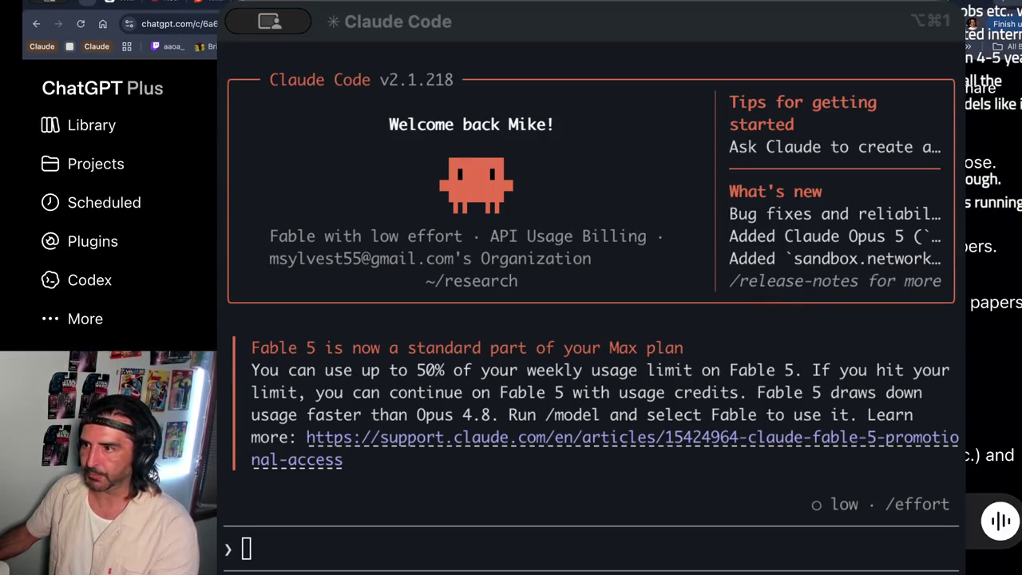
key(ctrl+shift+Tab)
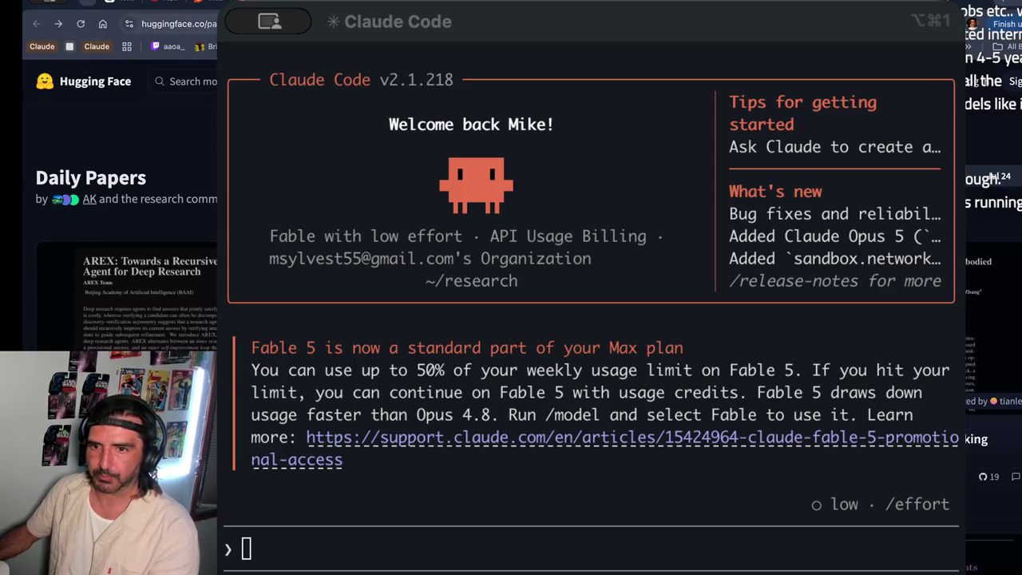
key(super+l)
key(super+c)
click(586, 237)
key(super+v)
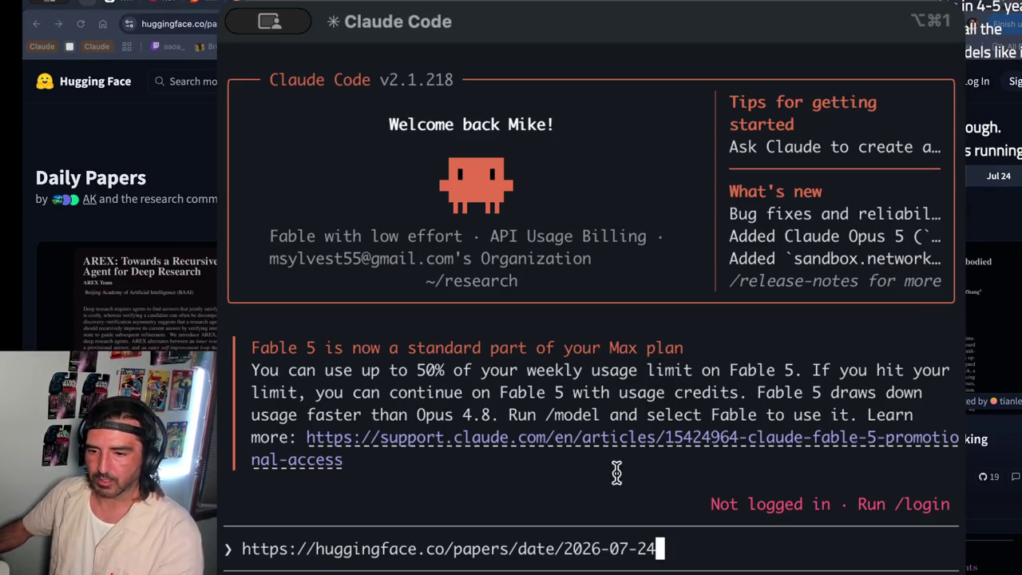
- Attach the screenshot and send 'talk to me, i want to know more about the hugging face paper seciton'
key(ctrl+v)
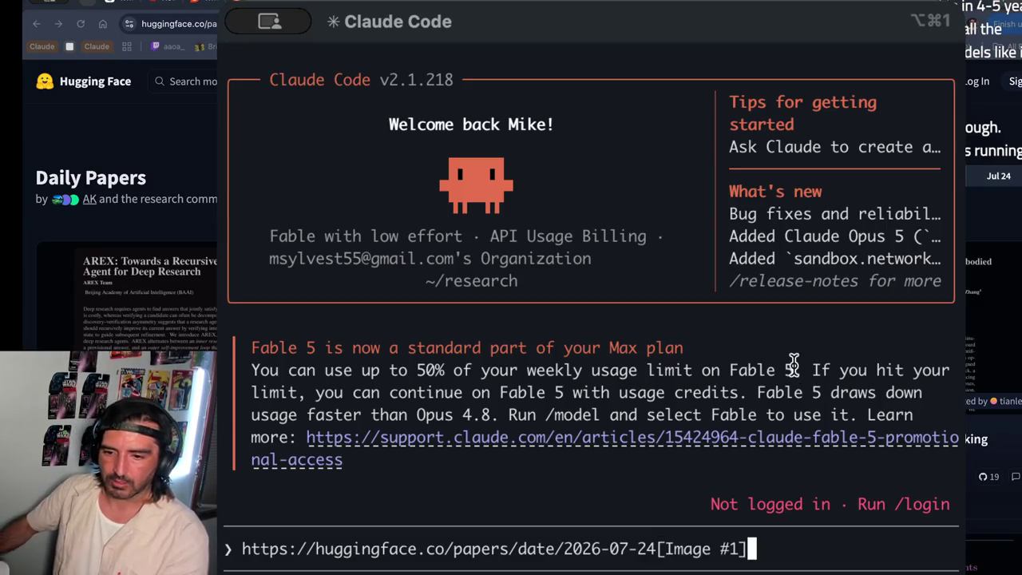
text( talk to me, )
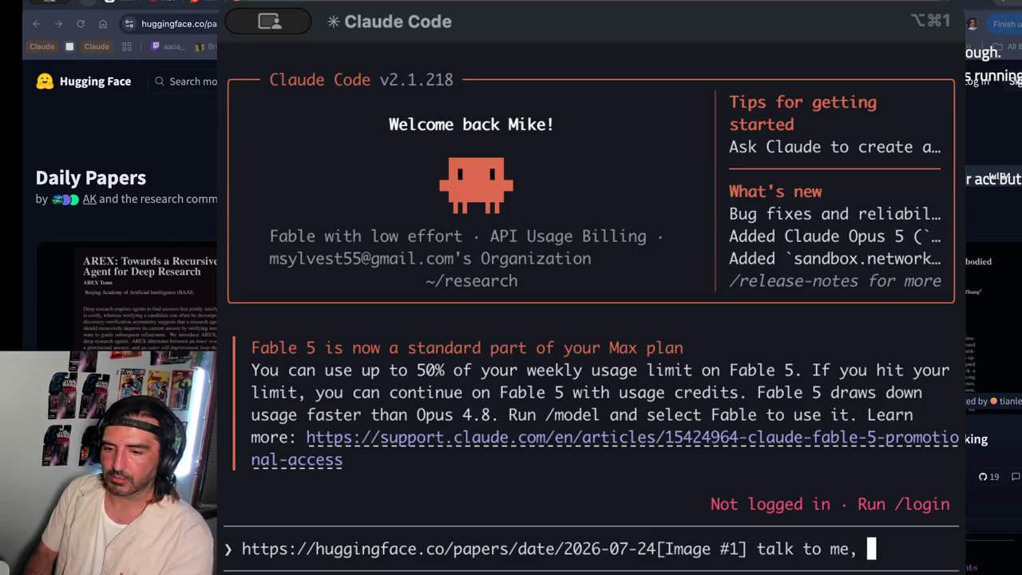
text(i want to know )
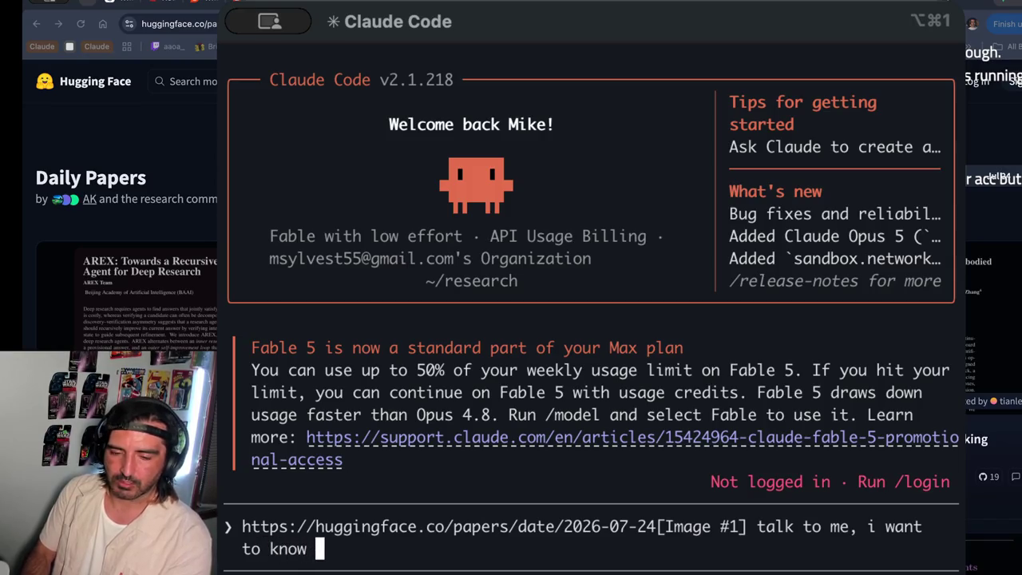
text(more about the hu)
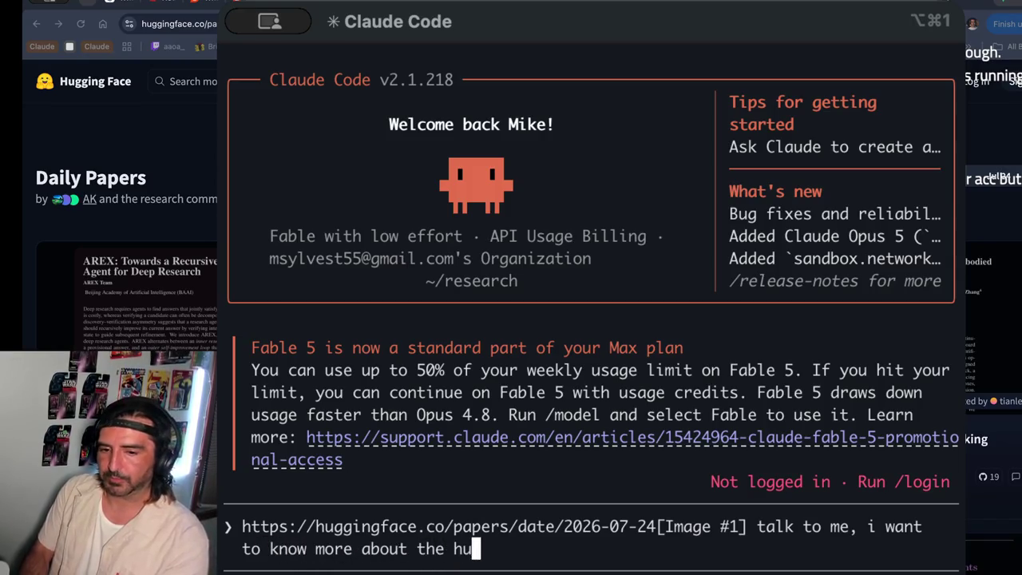
text(gging face paper seciton)
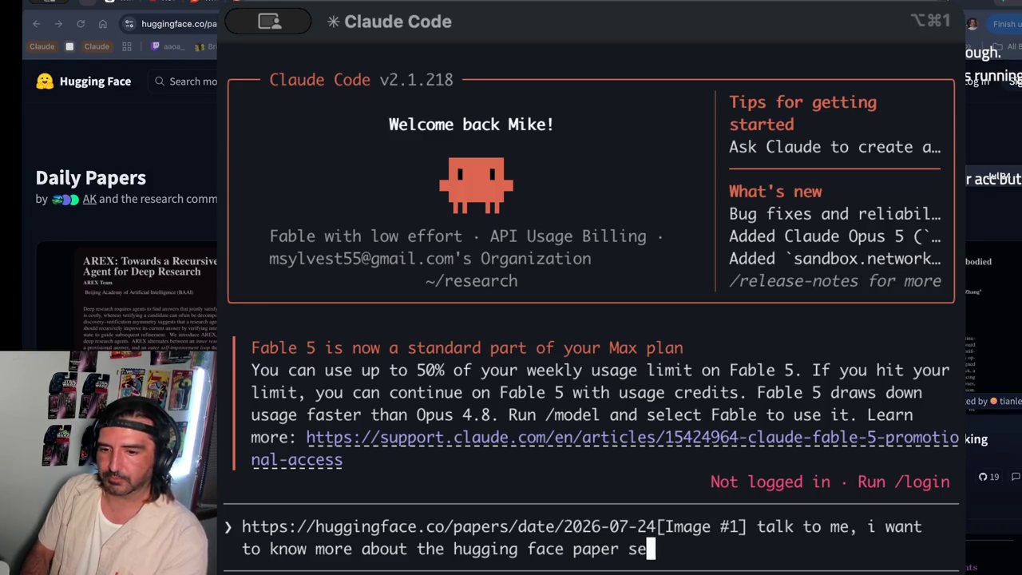
key(Return)
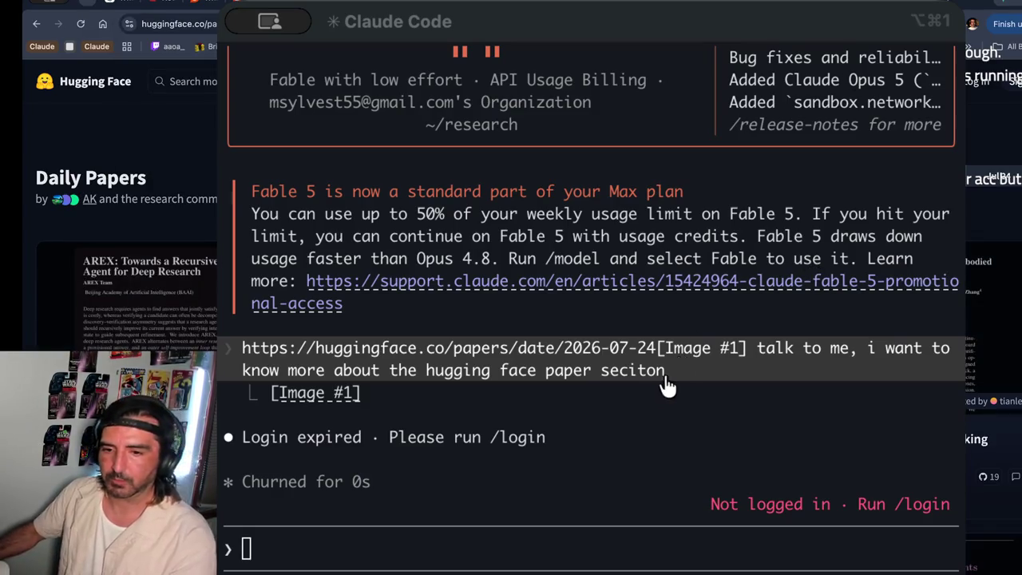
key(alt+super+1)
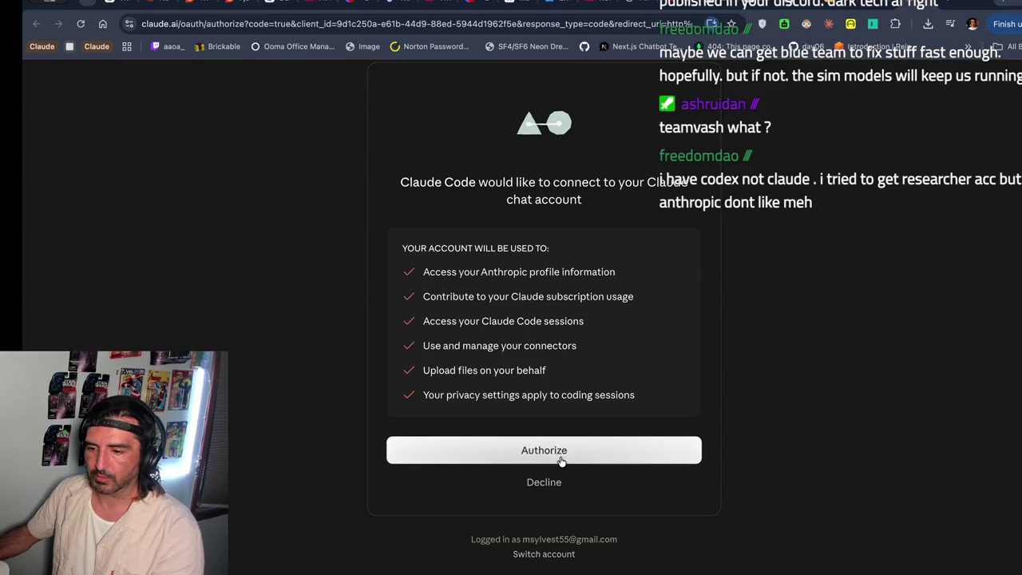
- Authorize Claude Code on Claude.ai, signing in again with Google, then return to the terminal
click(565, 455)
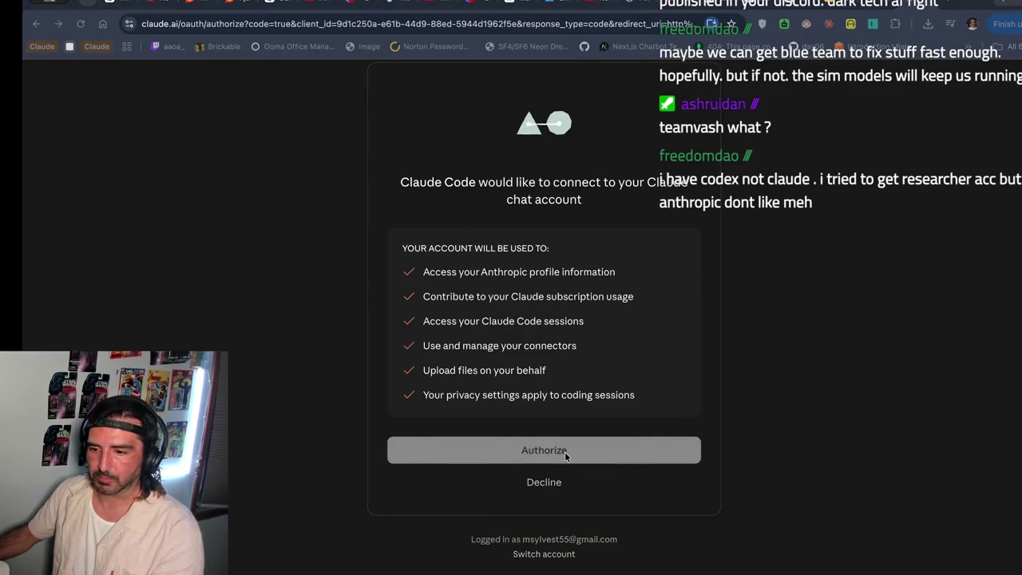
click(498, 448)
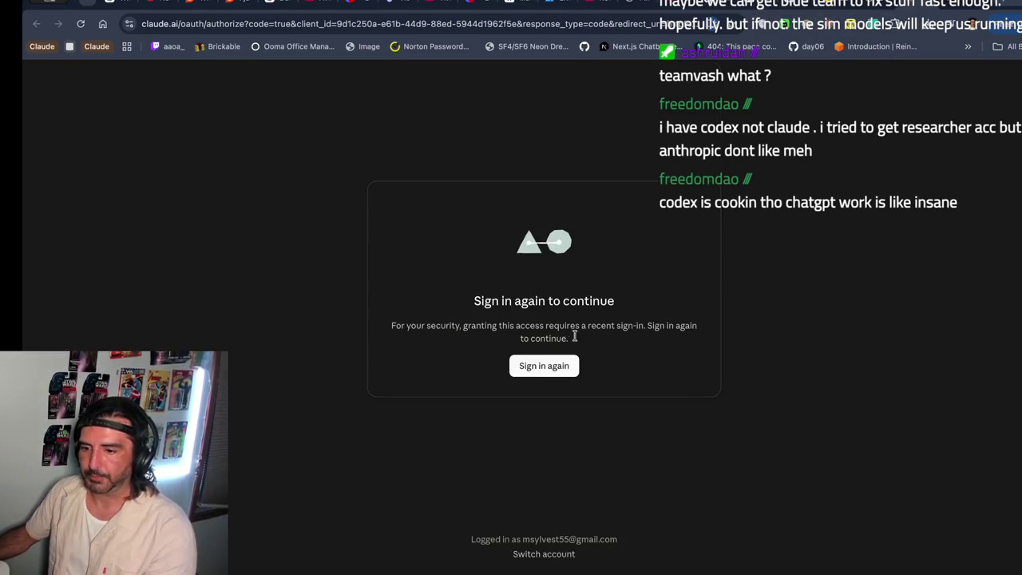
click(541, 369)
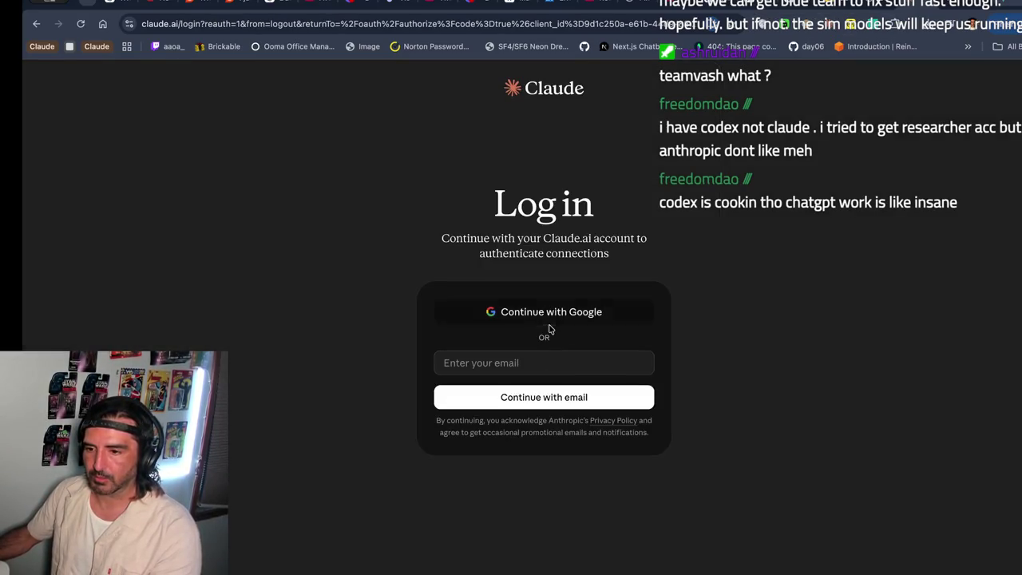
click(549, 320)
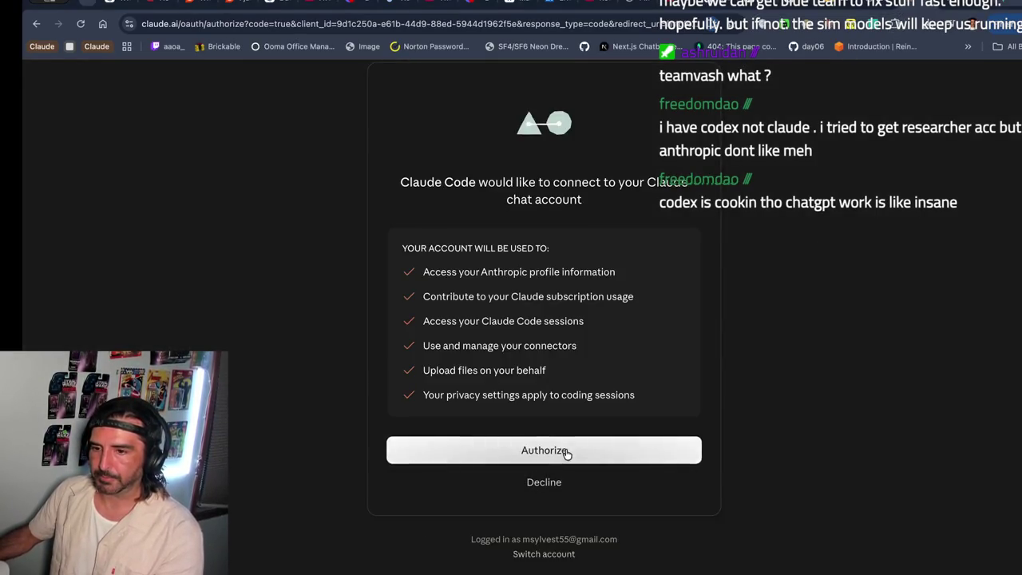
click(565, 451)
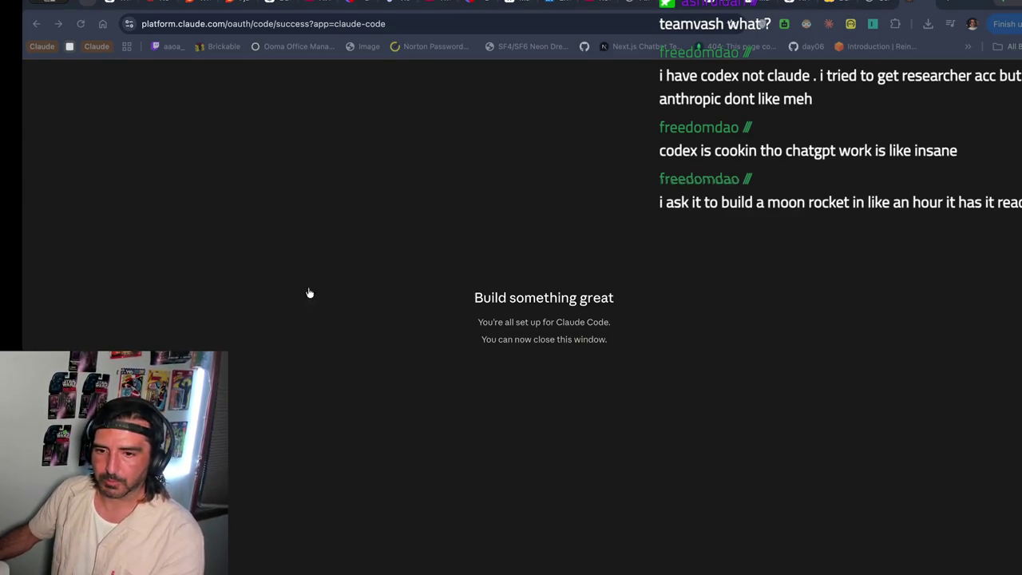
key(super+Tab)
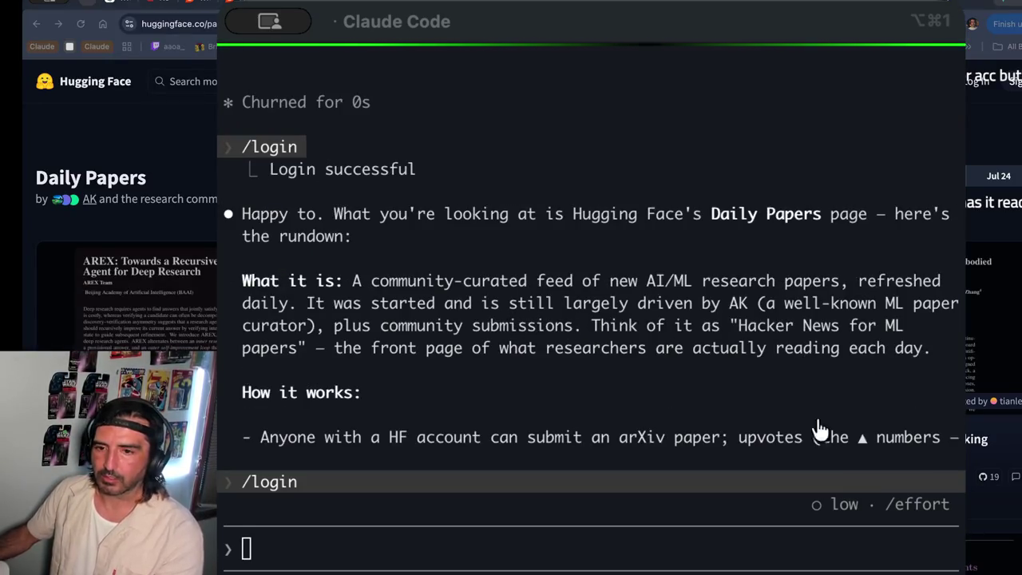
- Hide the terminal, select the Daily Papers heading, and reload the Jul 24 Daily Papers page
click(318, 306)
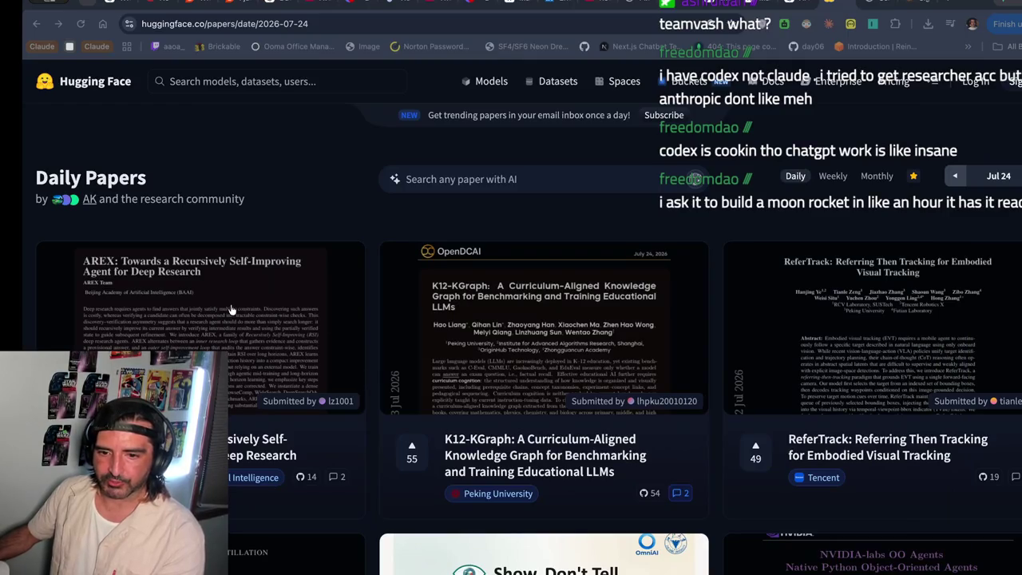
scroll(335, 237, down, 1)
scroll(335, 237, up, 1)
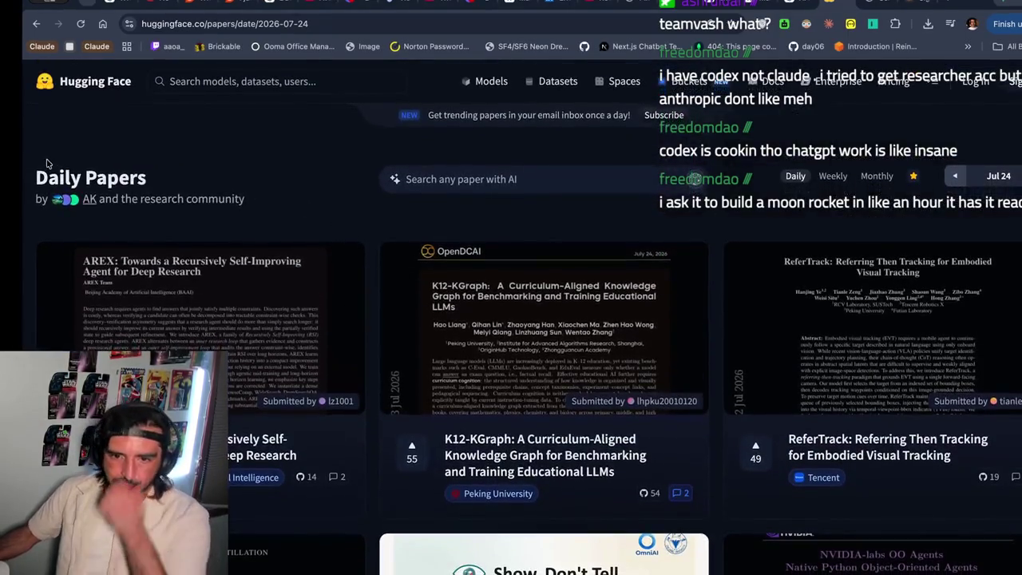
drag(46, 164, 66, 220)
click(232, 26)
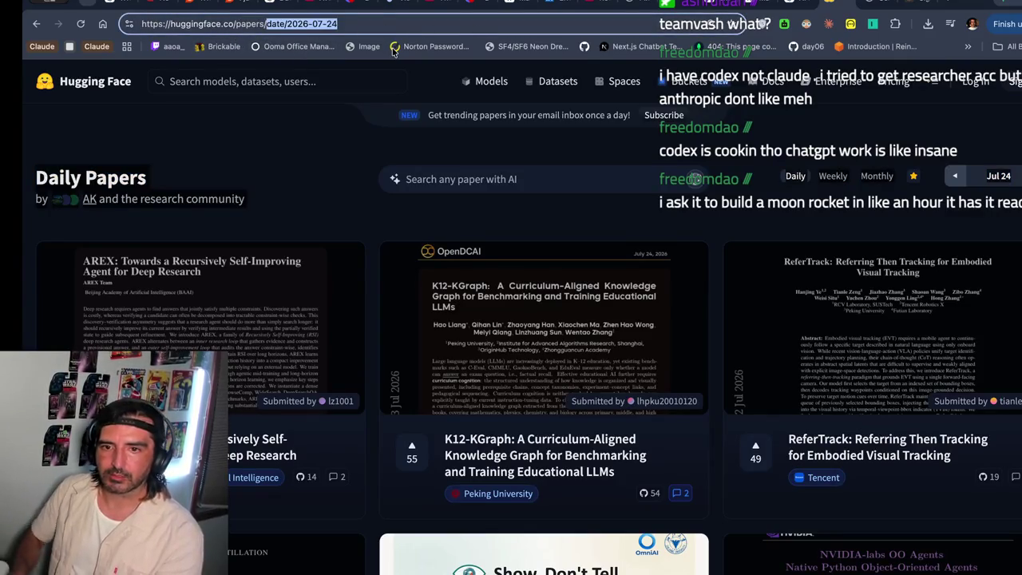
key(Return)
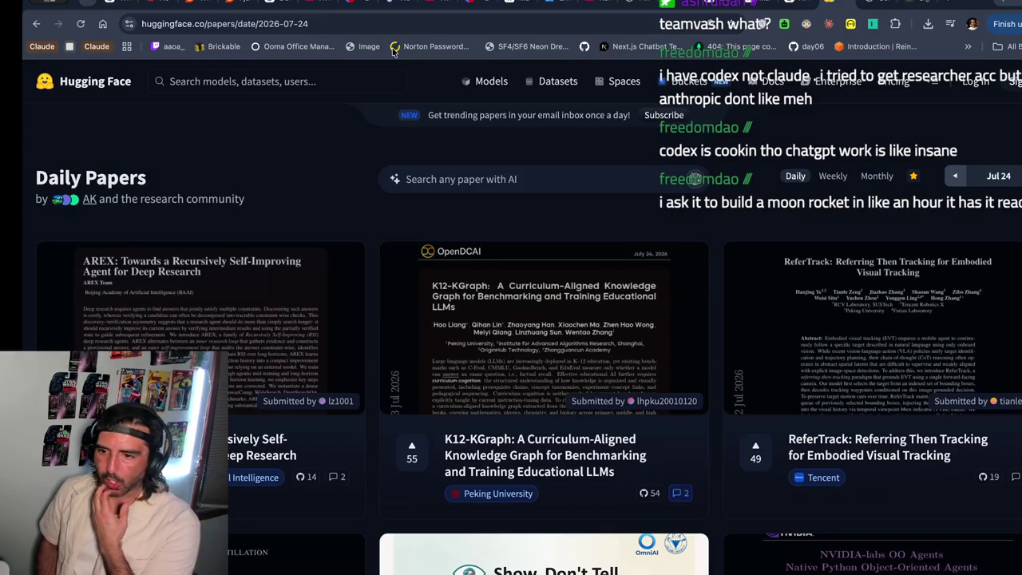
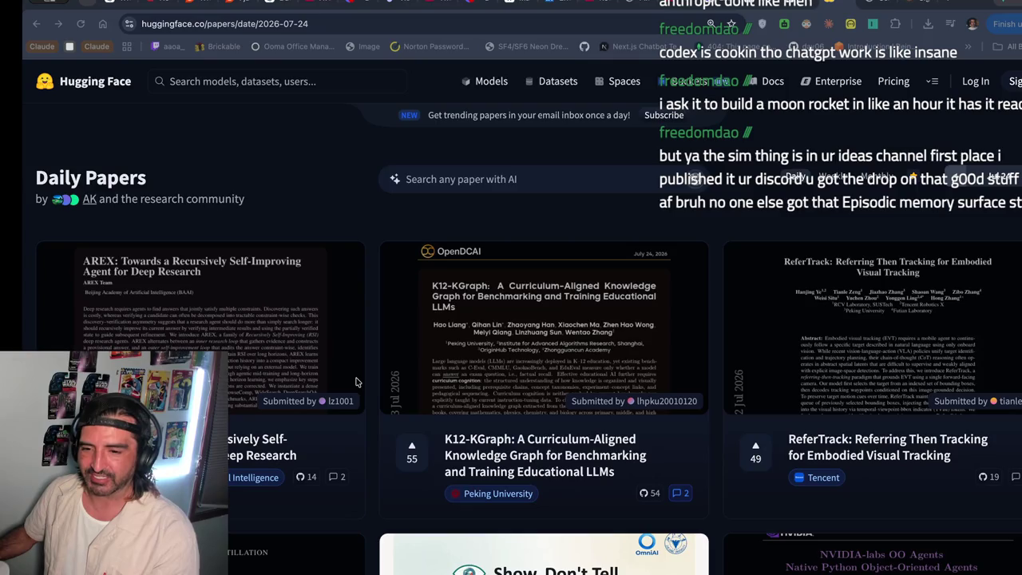
- Bring Claude Code forward and scroll through its Daily Papers explanation
key(super+Tab)
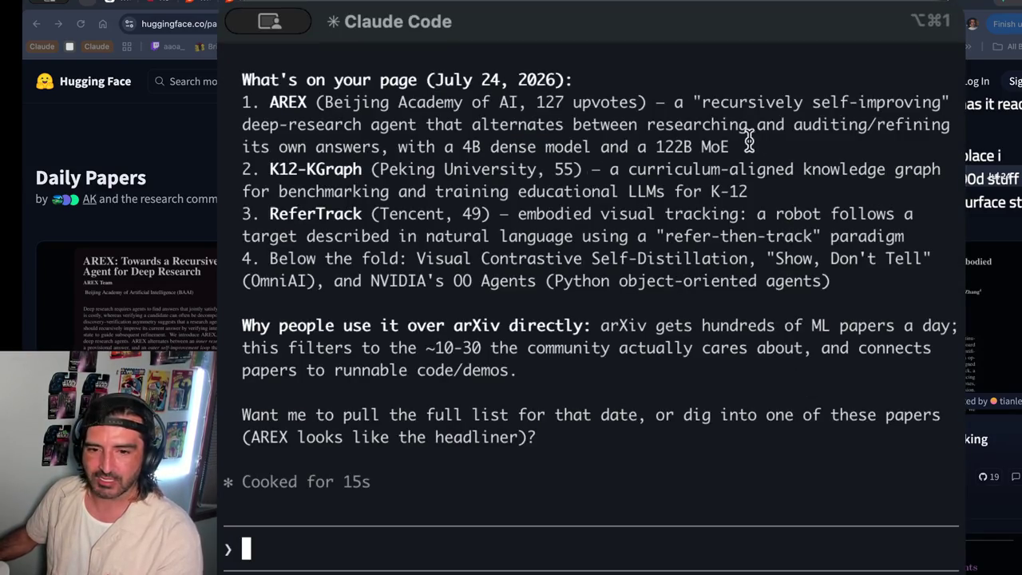
scroll(503, 204, up, 5)
scroll(503, 203, up, 5)
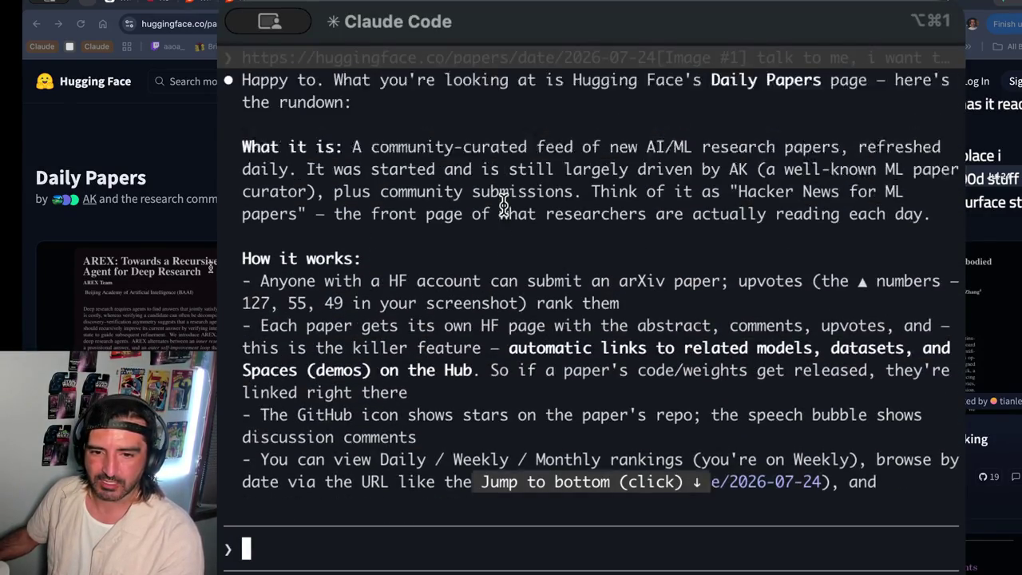
scroll(479, 188, down, 10)
scroll(452, 164, up, 5)
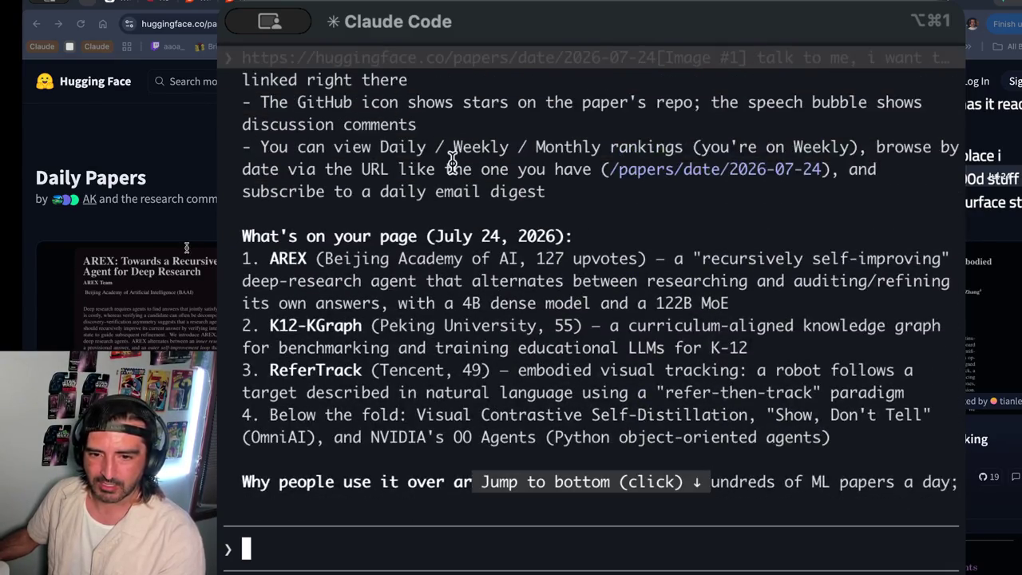
drag(363, 126, 370, 237)
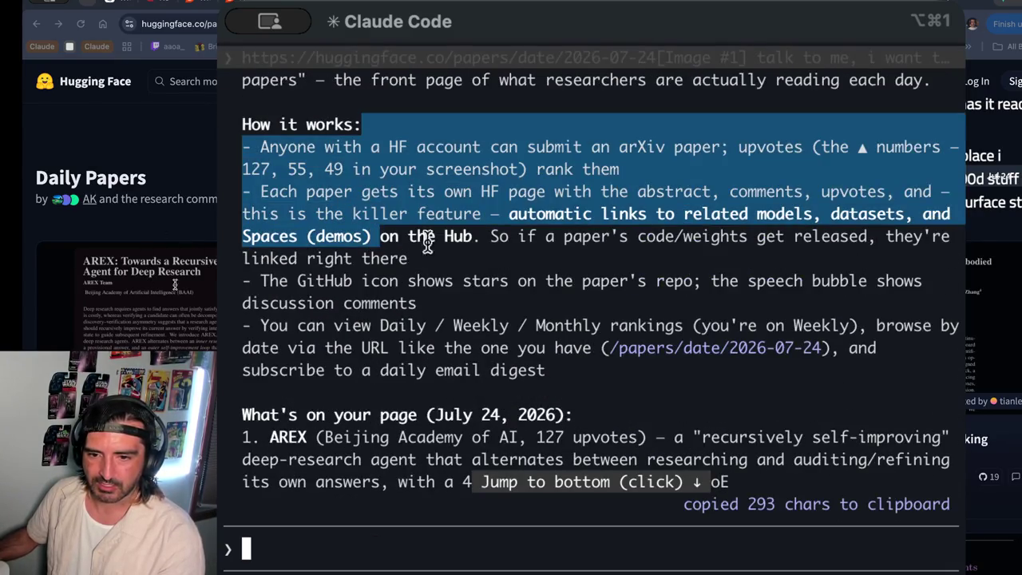
scroll(468, 243, up, 3)
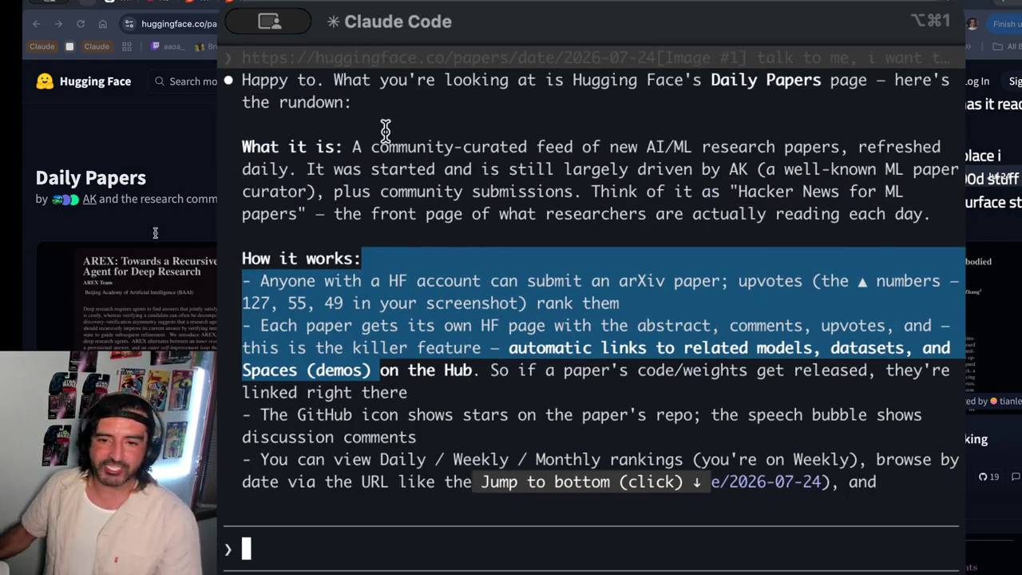
- Copy the 'What it is' description, the AK community sentence and the per-paper page passage
drag(381, 127, 391, 249)
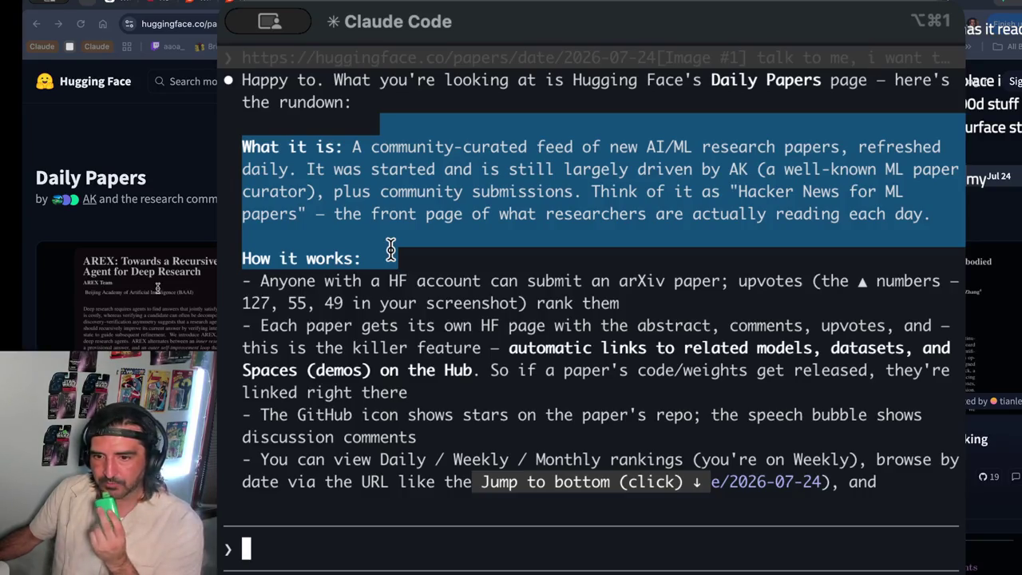
click(546, 195)
drag(620, 169, 611, 209)
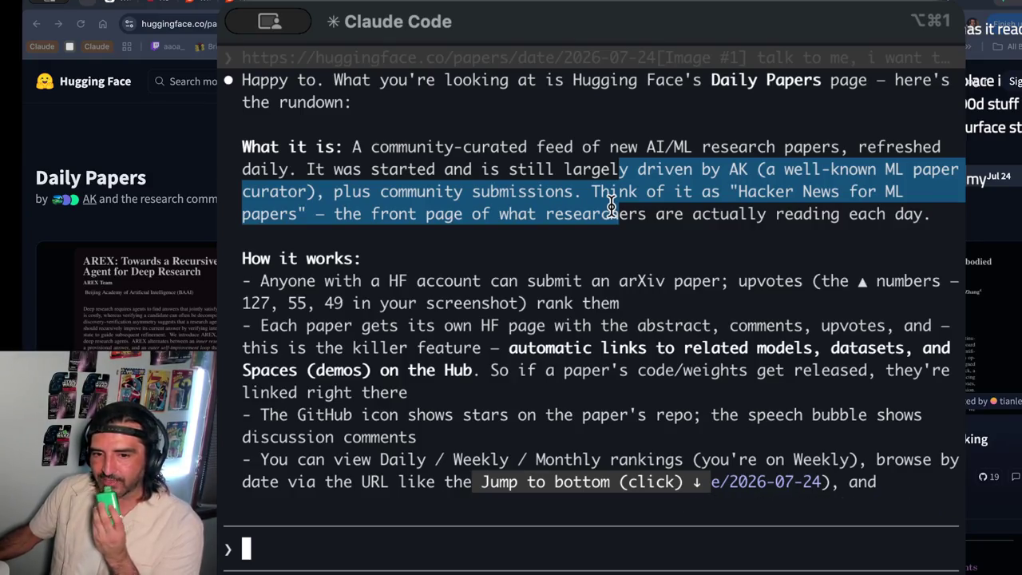
scroll(612, 206, down, 3)
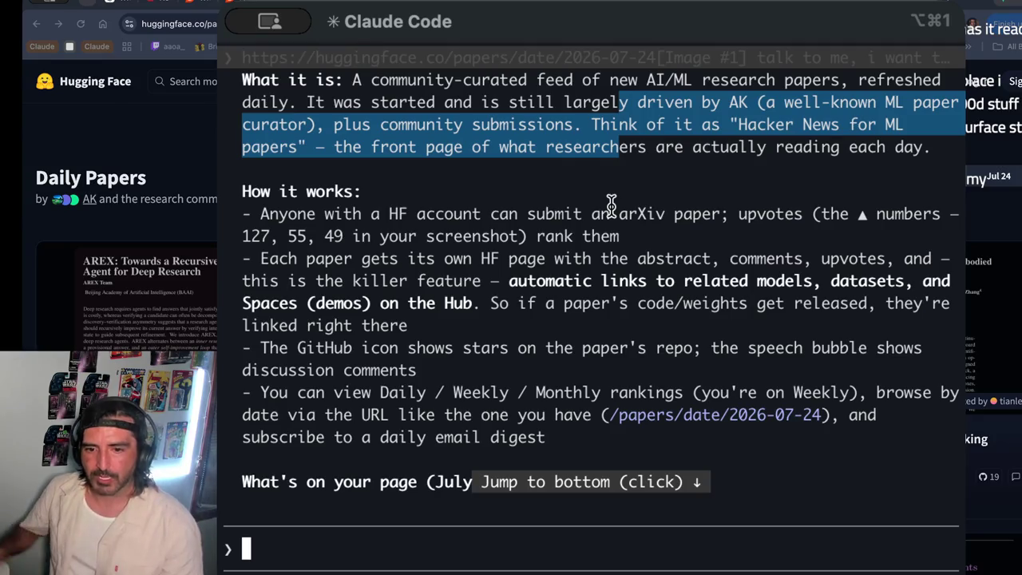
mouse_move(379, 235)
mouse_down()
mouse_move(406, 303)
mouse_move(408, 346)
mouse_up()
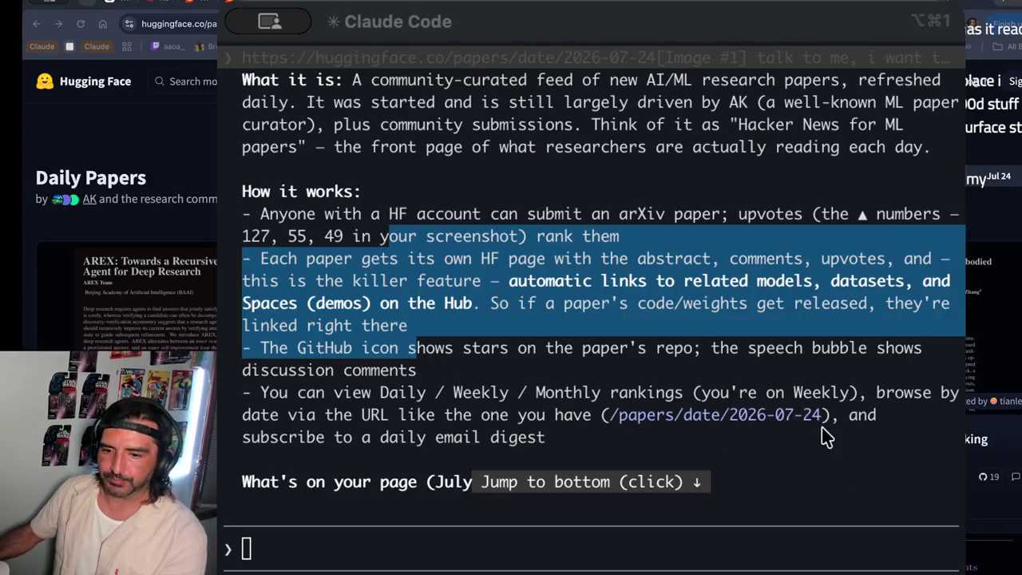
key(super+alt+1)
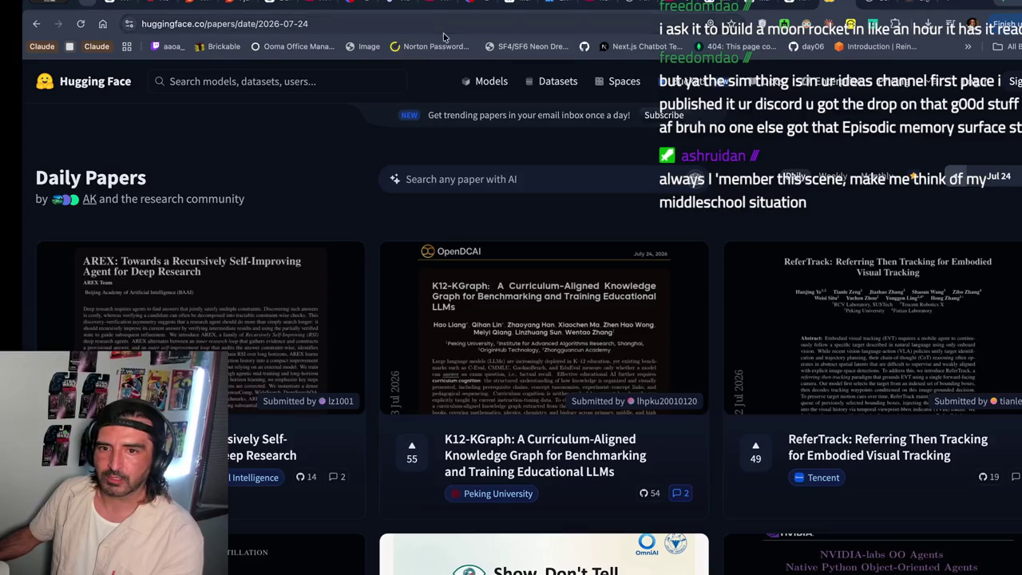
- Paste the Daily Papers URL onto the Excalidraw canvas just below the first green box
click(445, 24)
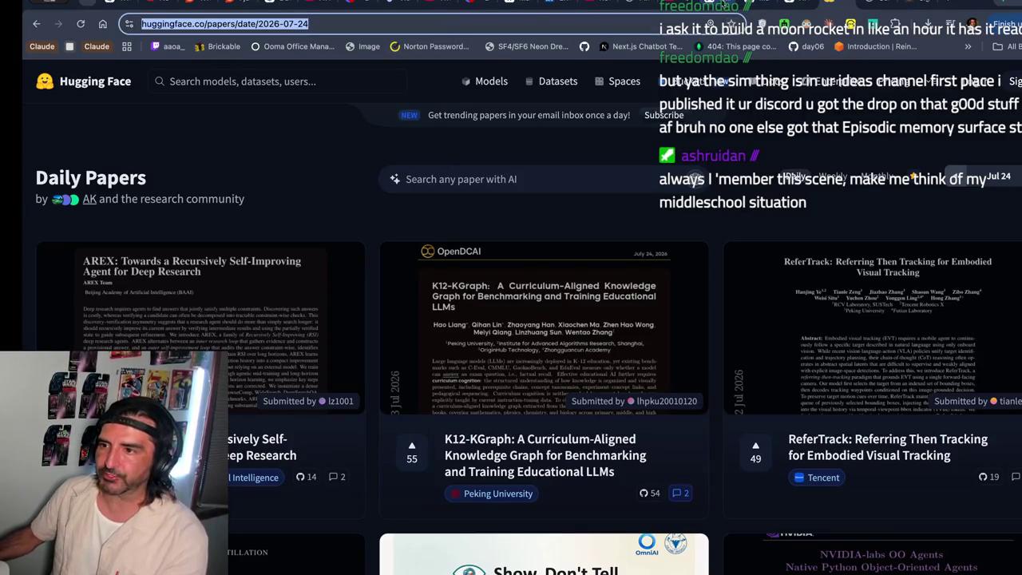
key(ctrl+Tab)
scroll(569, 245, right, 10)
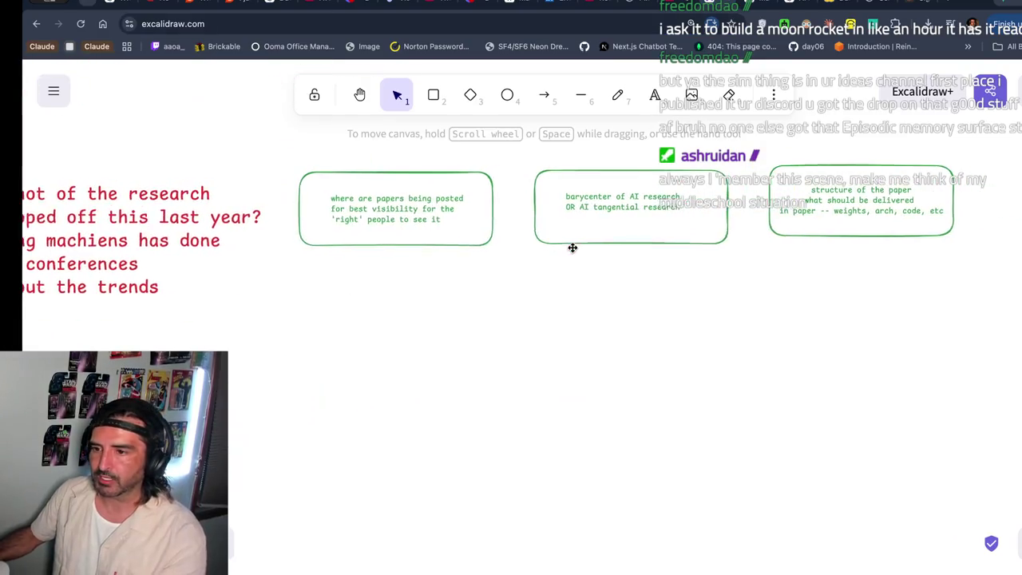
click(655, 94)
click(602, 256)
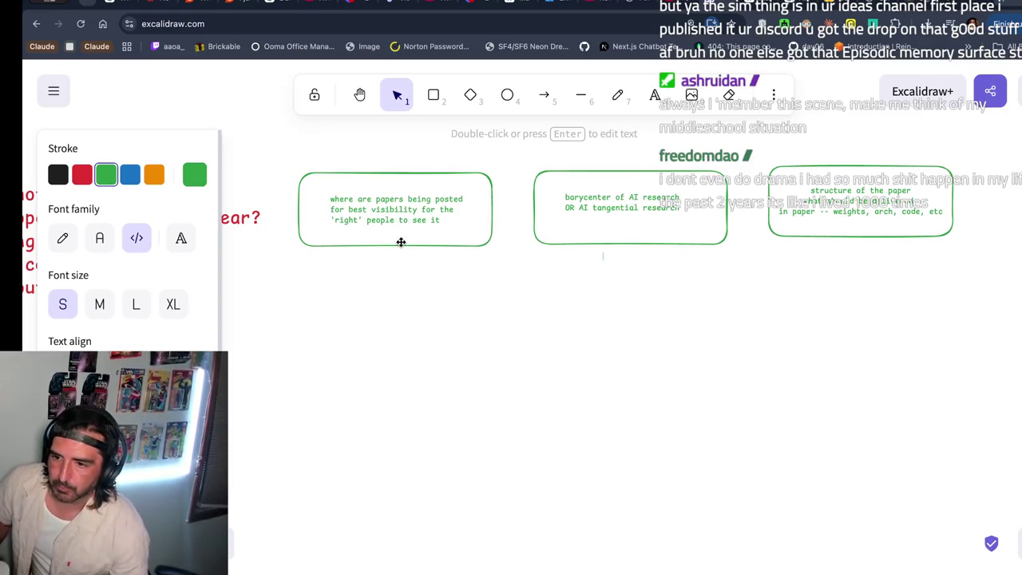
click(388, 287)
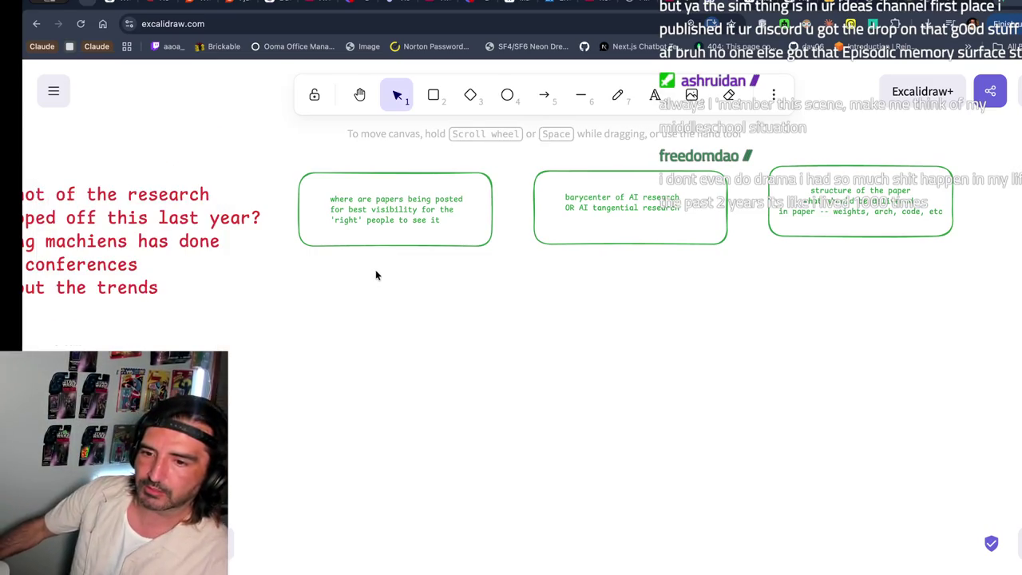
text(https://huggingface.co/papers/date/2026-07-24)
drag(423, 278, 461, 277)
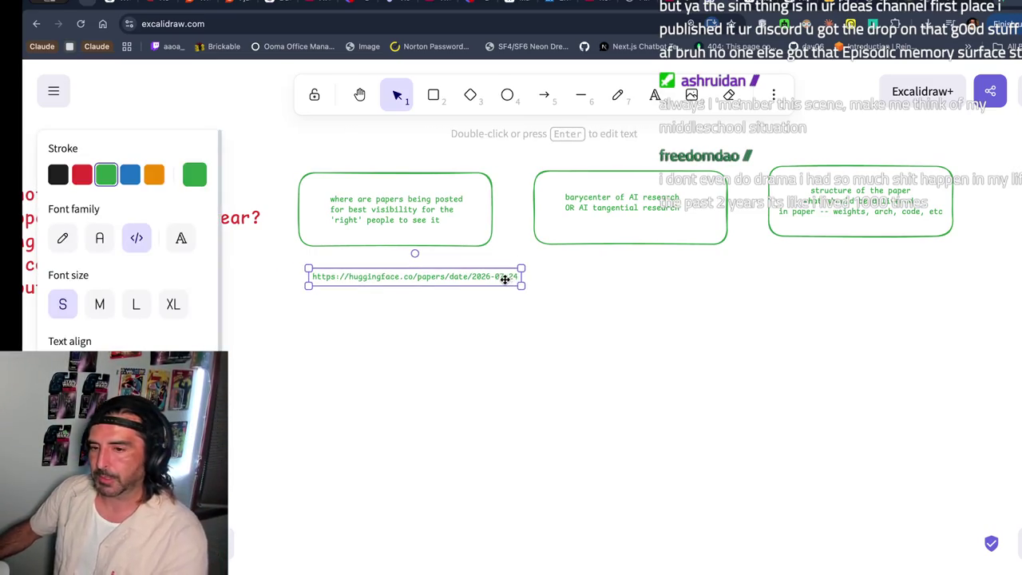
- Add the label 'daily papers at huggingace' above the pasted URL
double_click(499, 277)
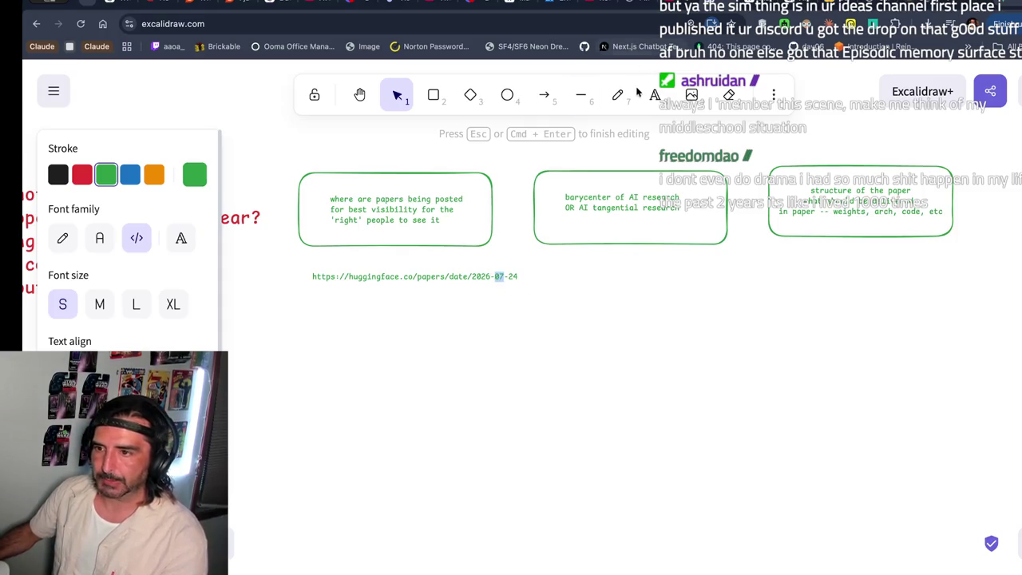
click(655, 94)
click(355, 260)
text(dai)
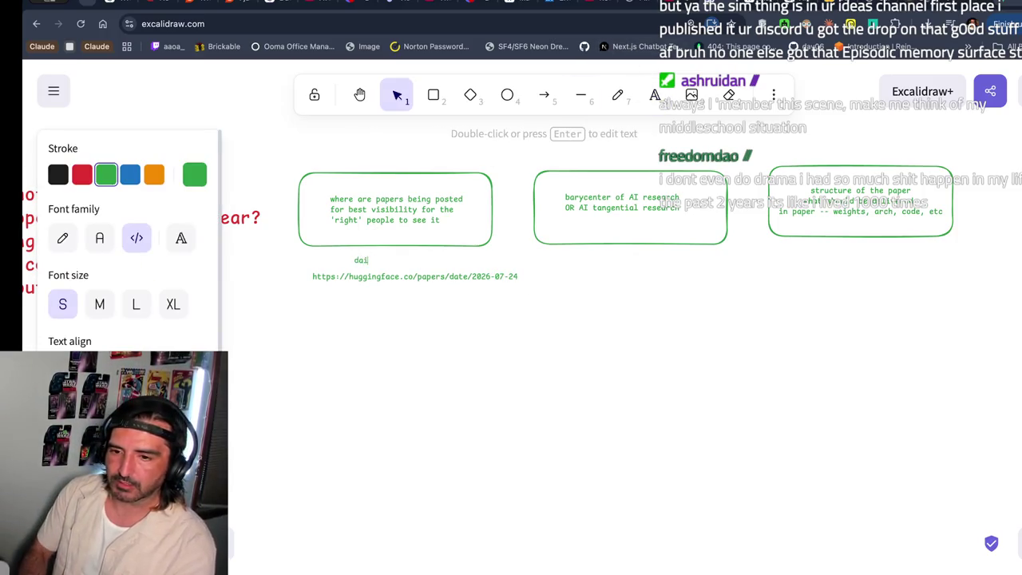
text(ly papers )
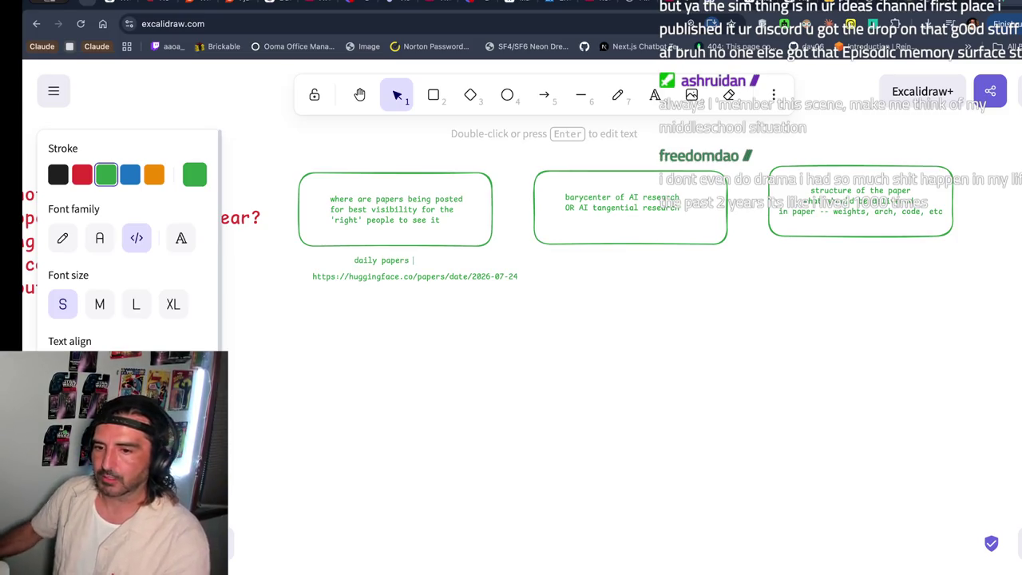
text(at huggingace)
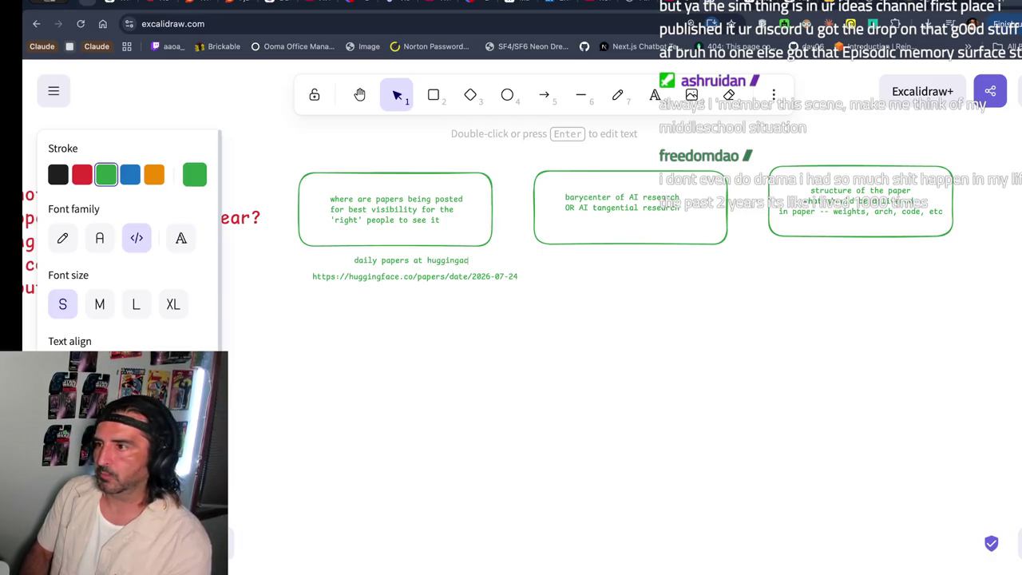
key(Escape)
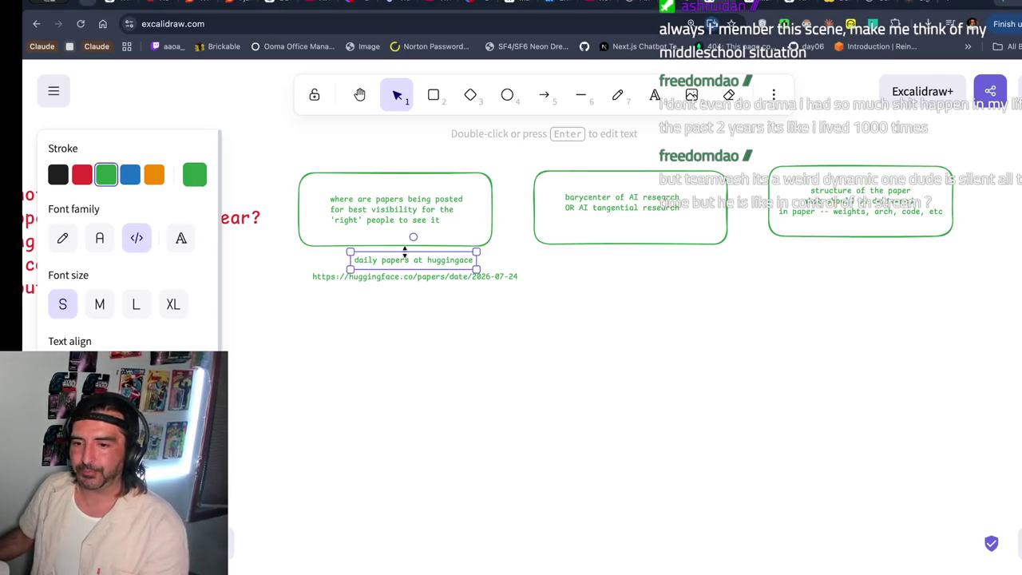
- Return to the Hugging Face Daily Papers page and reload it
click(406, 262)
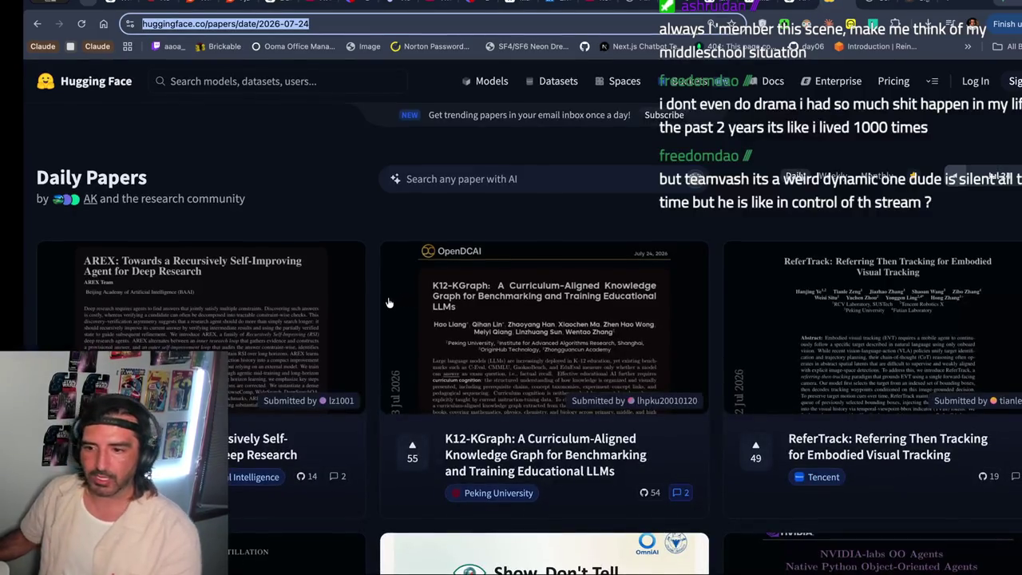
scroll(388, 302, down, 2)
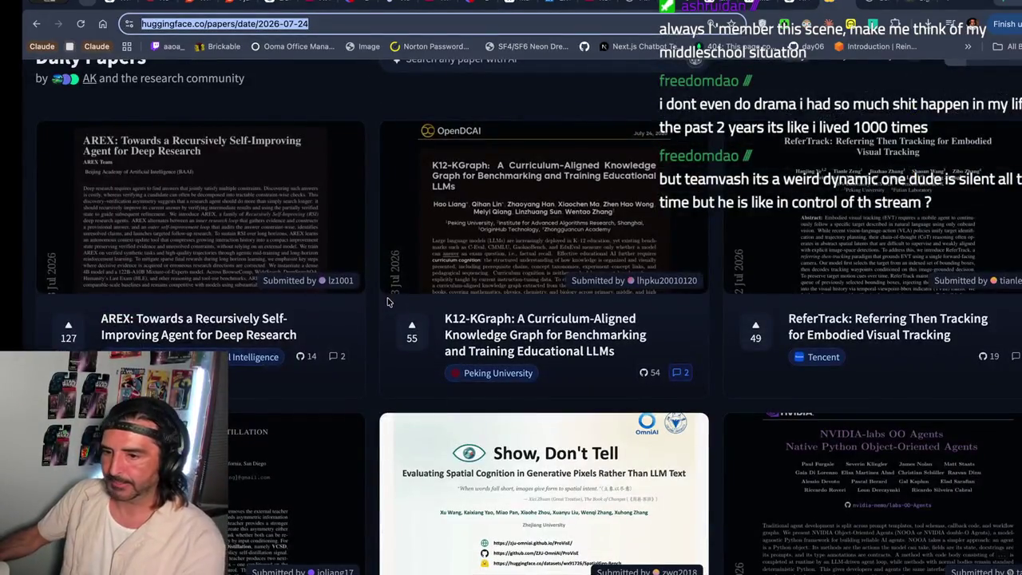
key(Return)
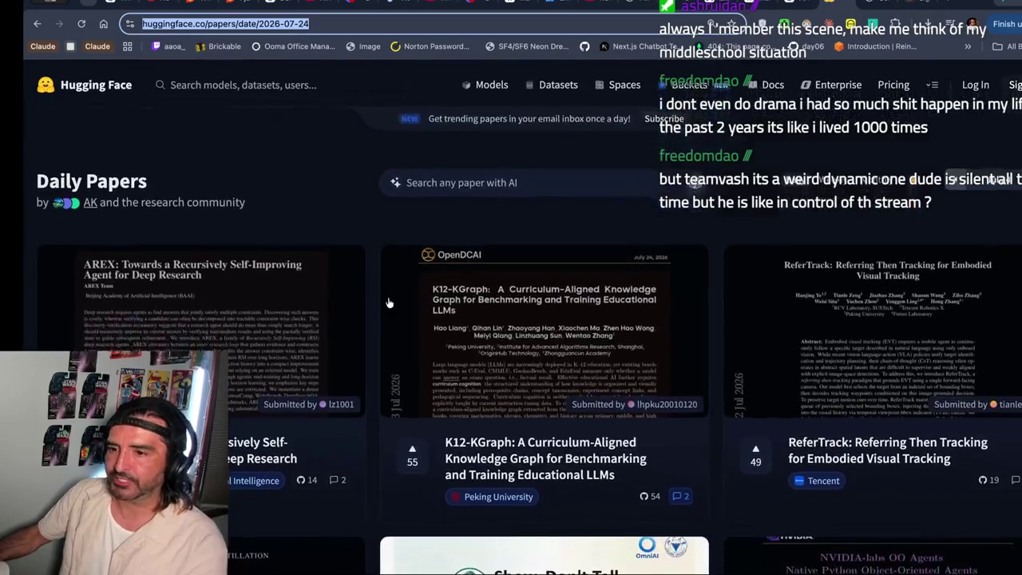
- Ask Claude Code 'instruct me the best way to see what was upvoted the most over the past year'
key(super+Tab)
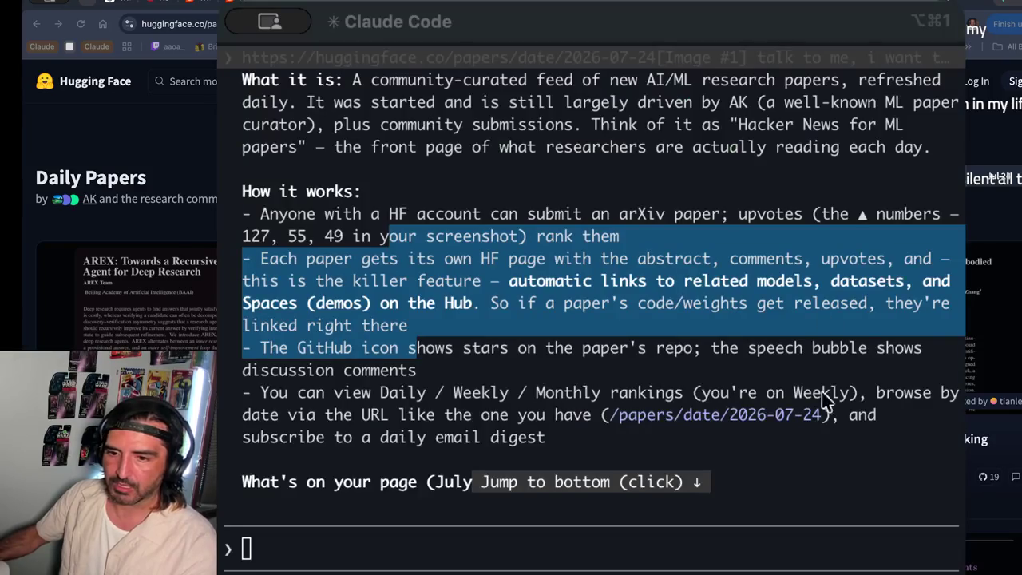
click(710, 215)
text(instruct m)
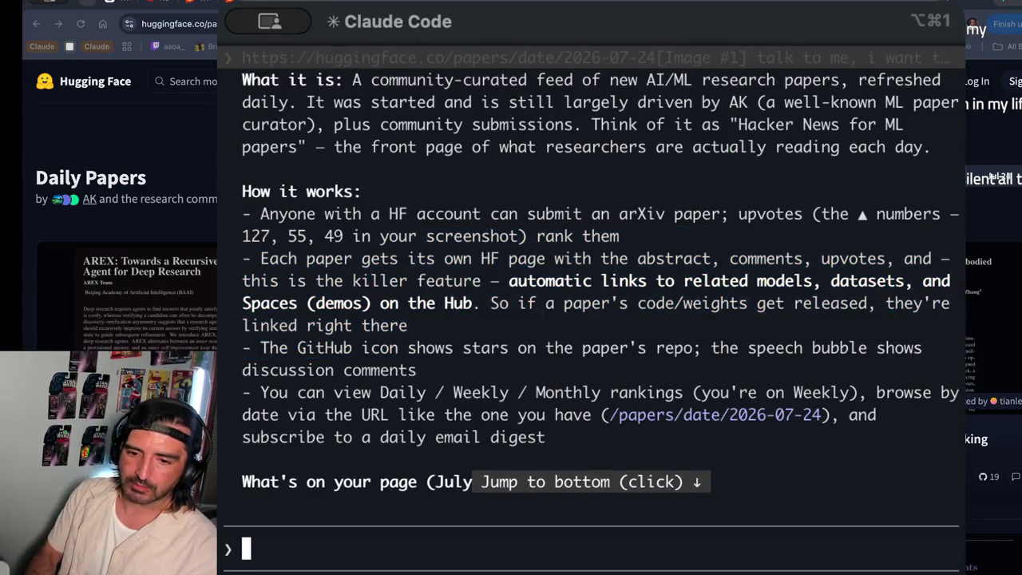
text(e the best )
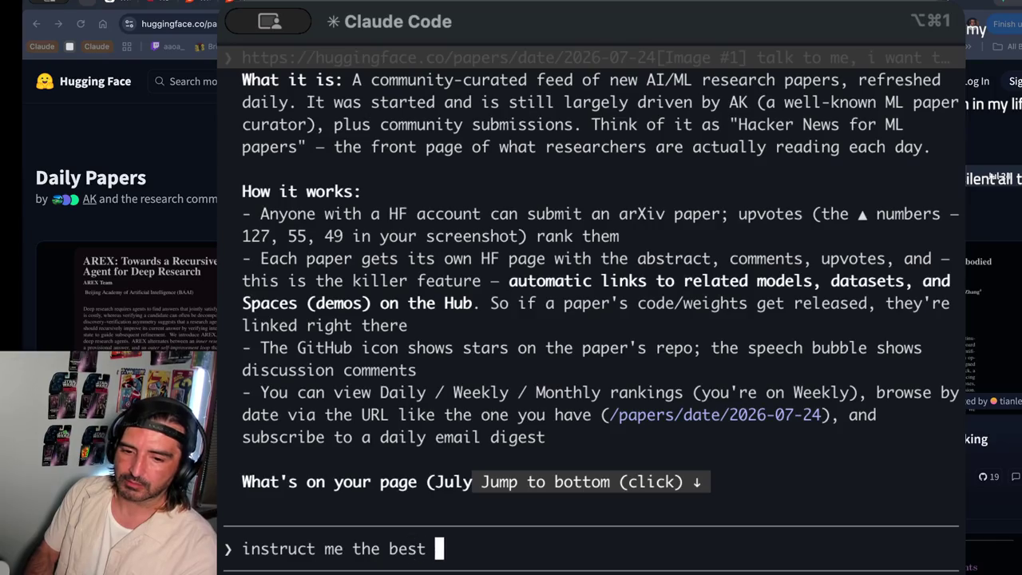
text(way to see what was )
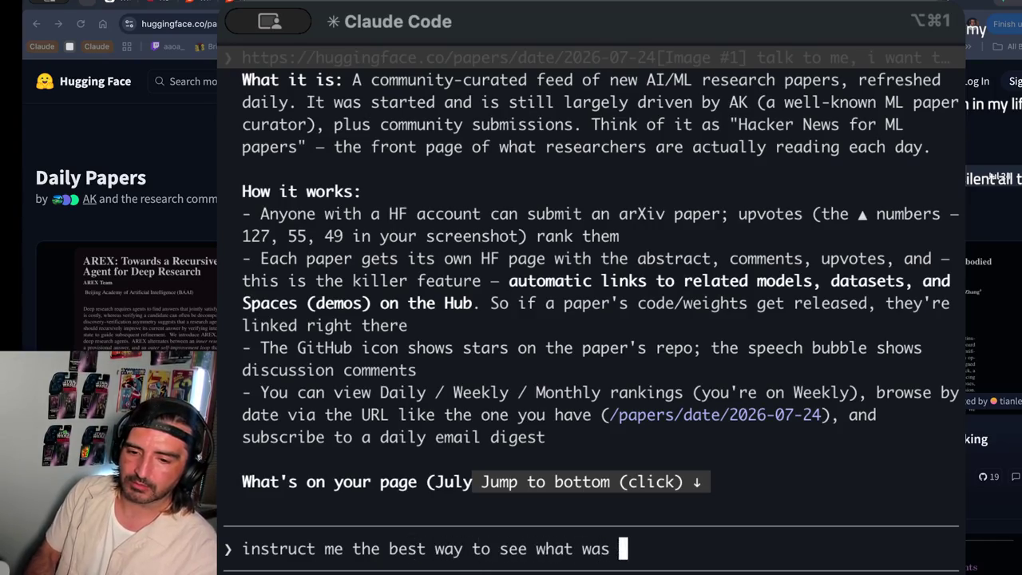
text(upvoted the most)
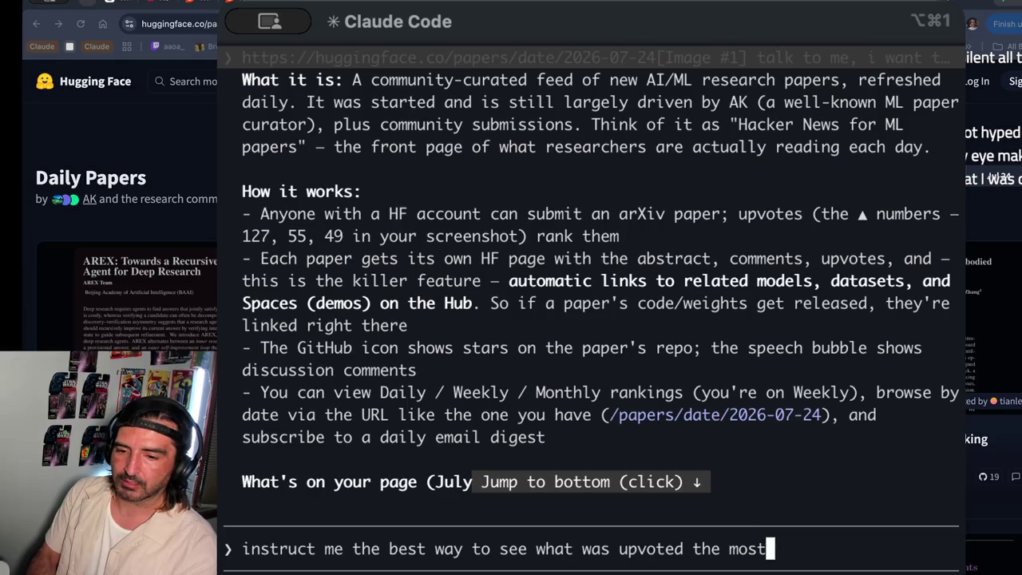
text( over the past year)
key(Return)
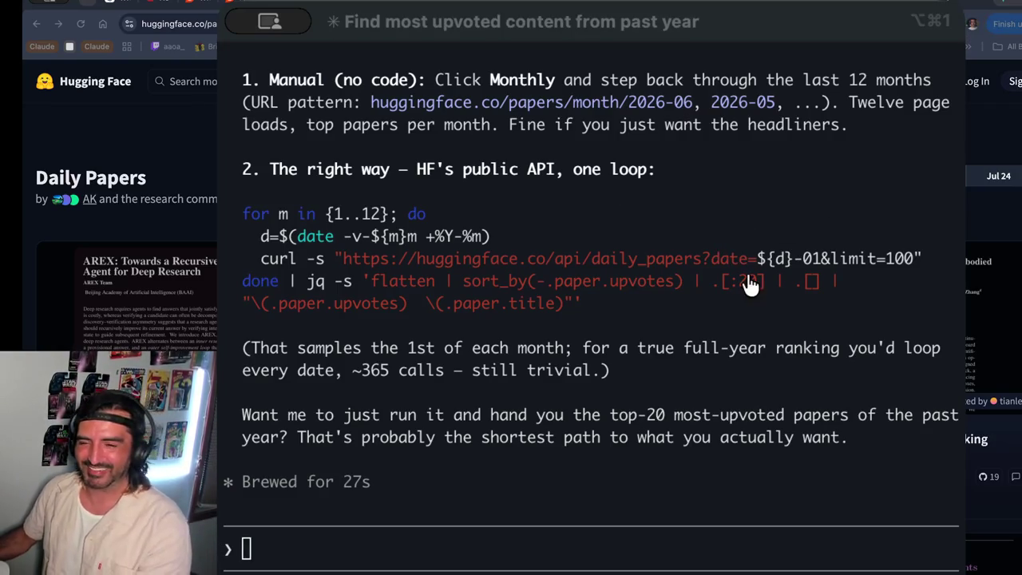
- Copy Claude Code's jq API loop script and follow-up note, then open the new screenshot in the browser
click(682, 306)
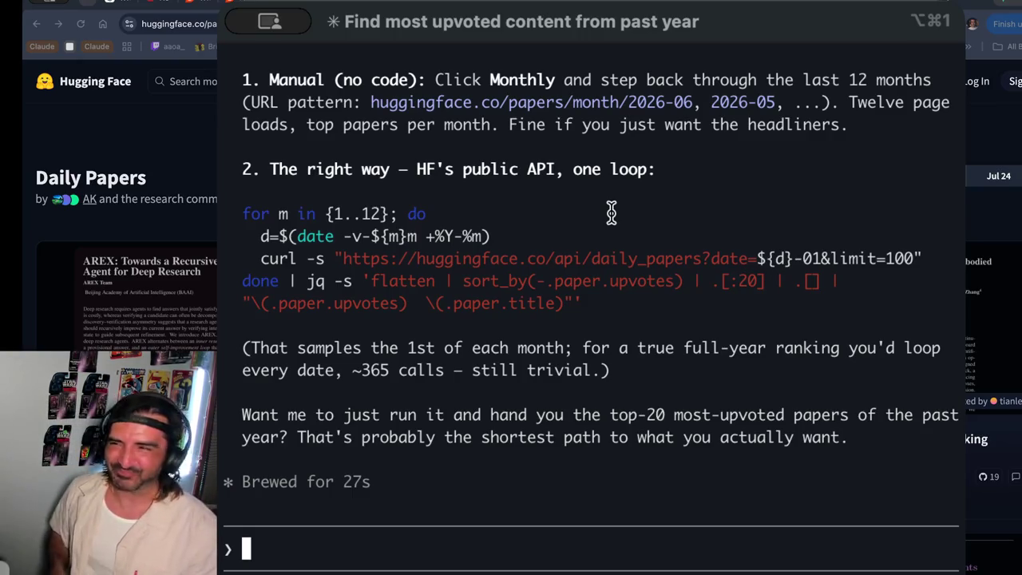
scroll(611, 211, up, 3)
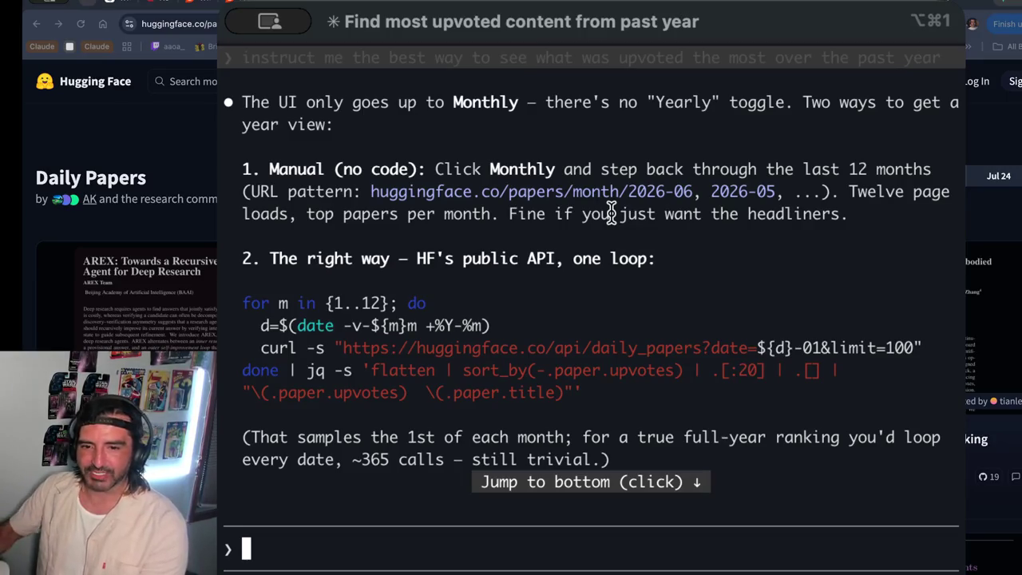
drag(399, 258, 581, 392)
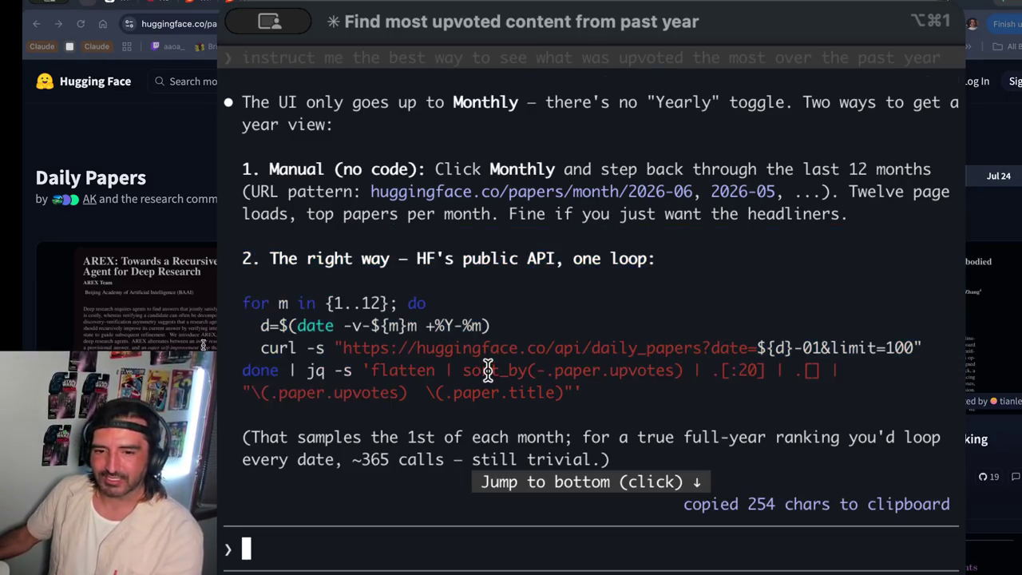
drag(439, 326, 453, 436)
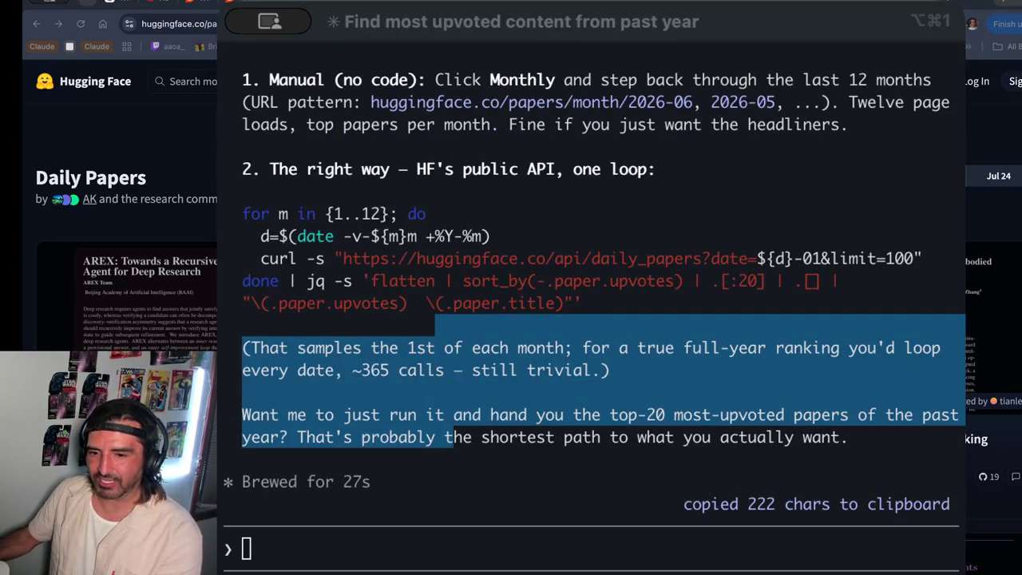
click(371, 284)
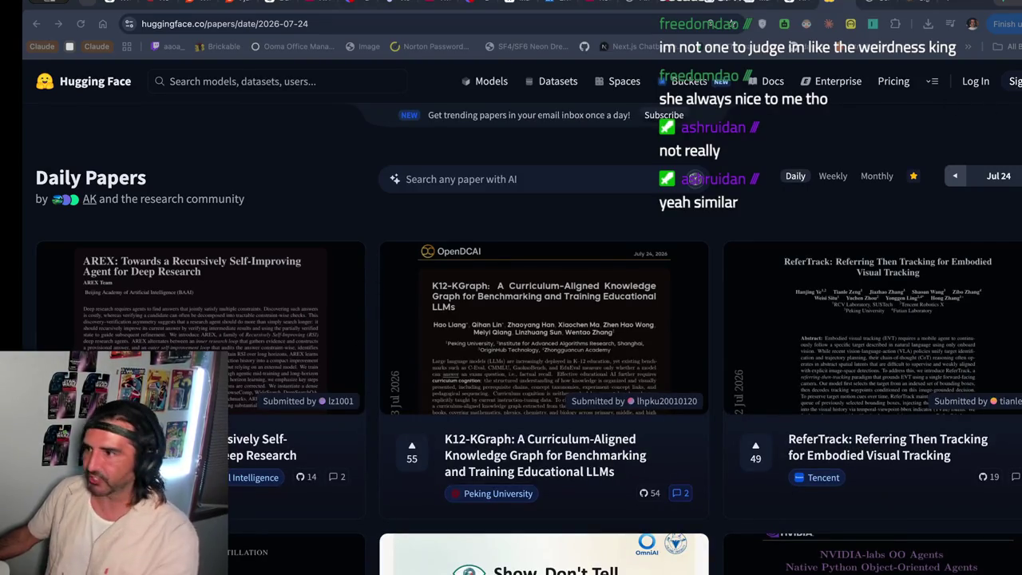
drag(942, 519, 485, 106)
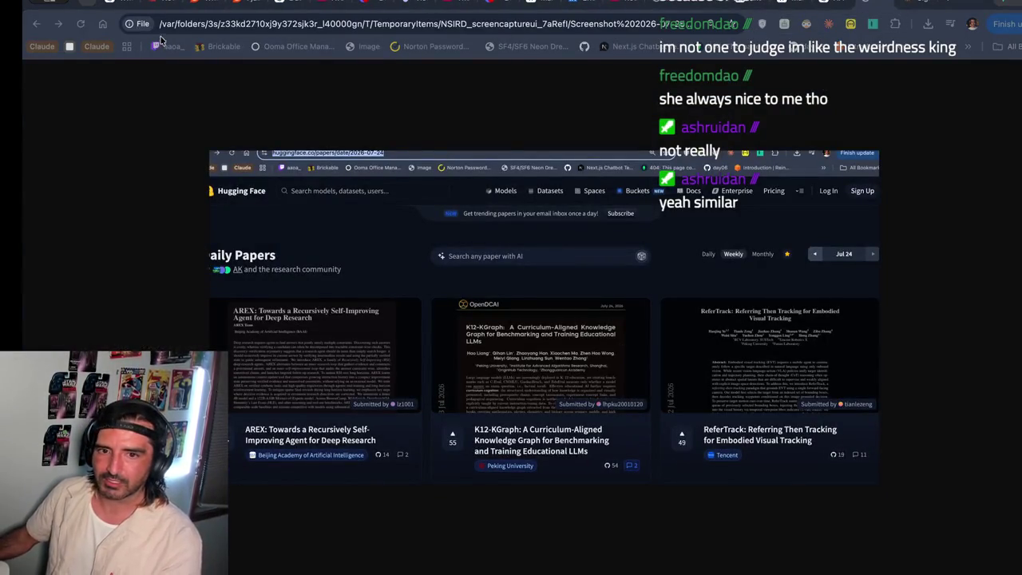
- Sign in to Hugging Face with the second saved Norton login after the first is rejected
click(164, 7)
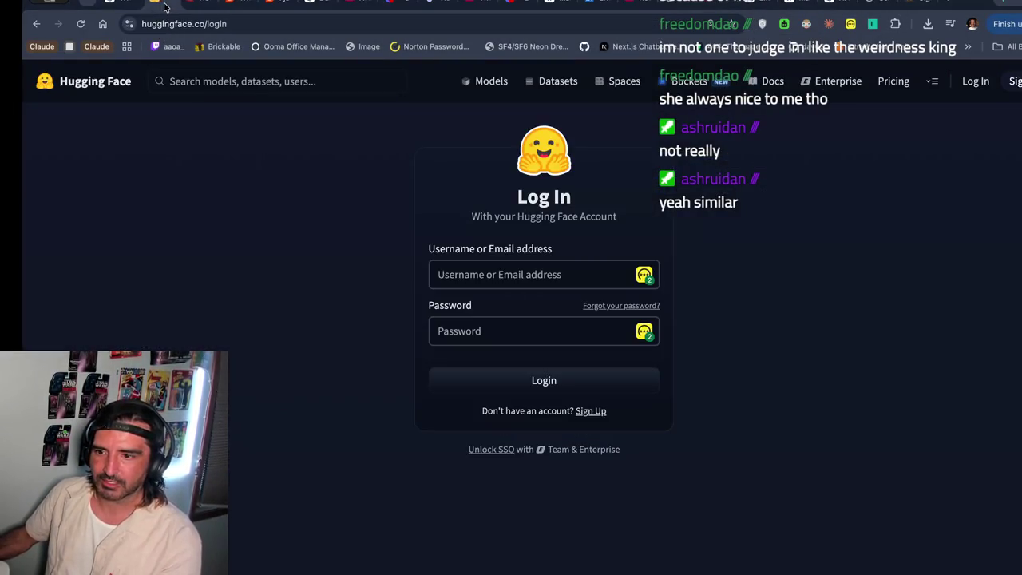
click(641, 277)
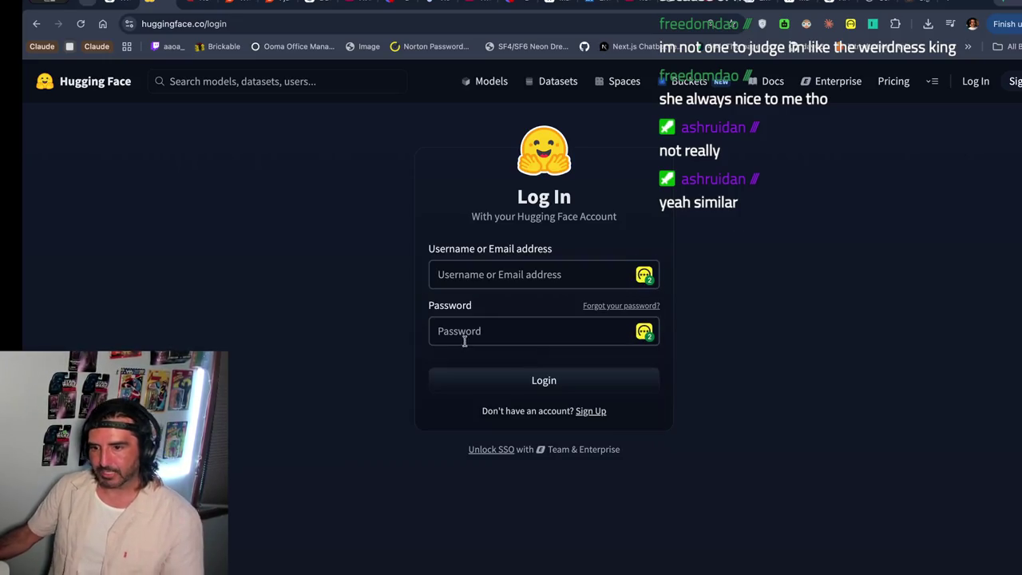
click(643, 276)
click(518, 360)
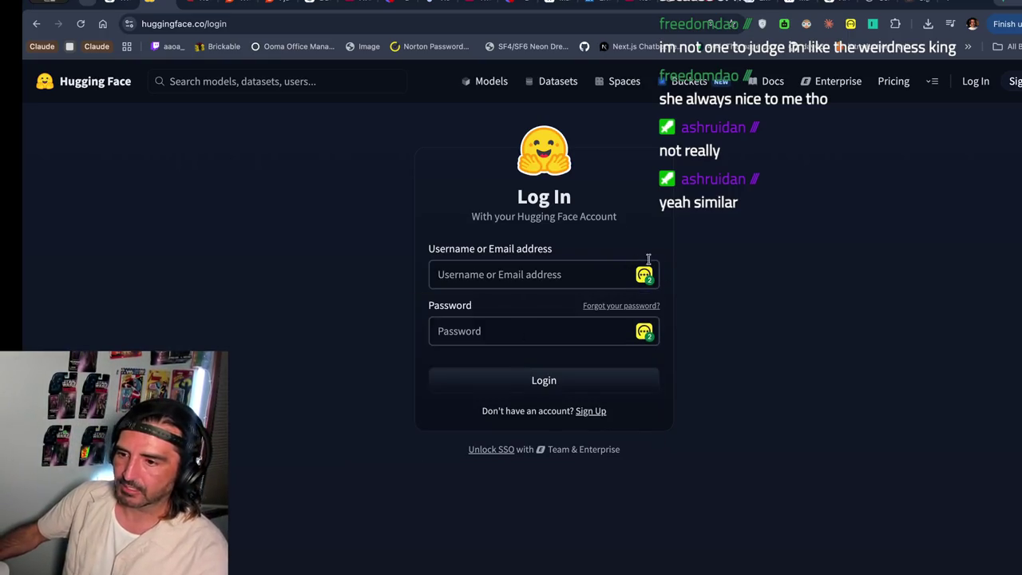
click(644, 276)
click(519, 363)
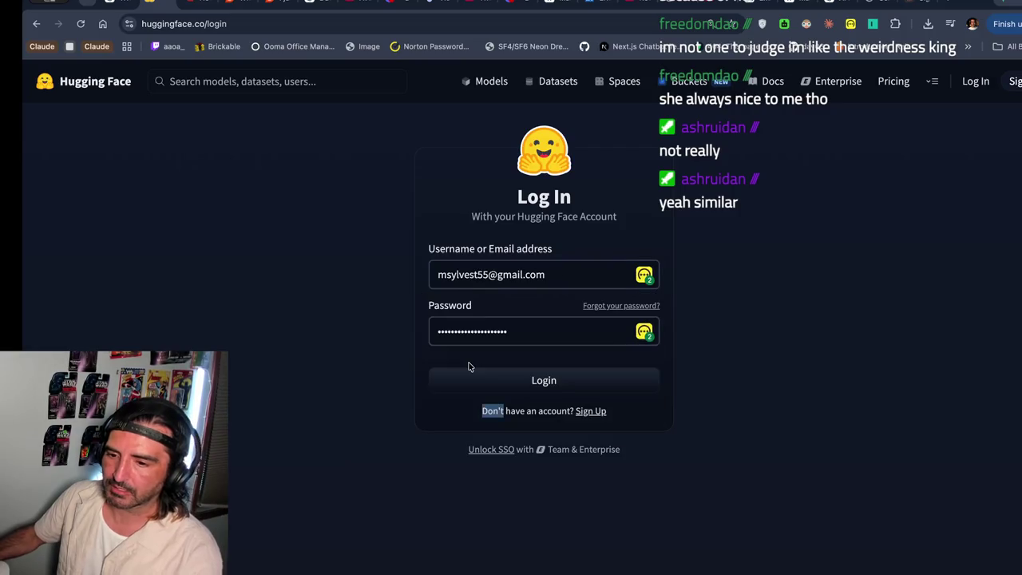
click(494, 386)
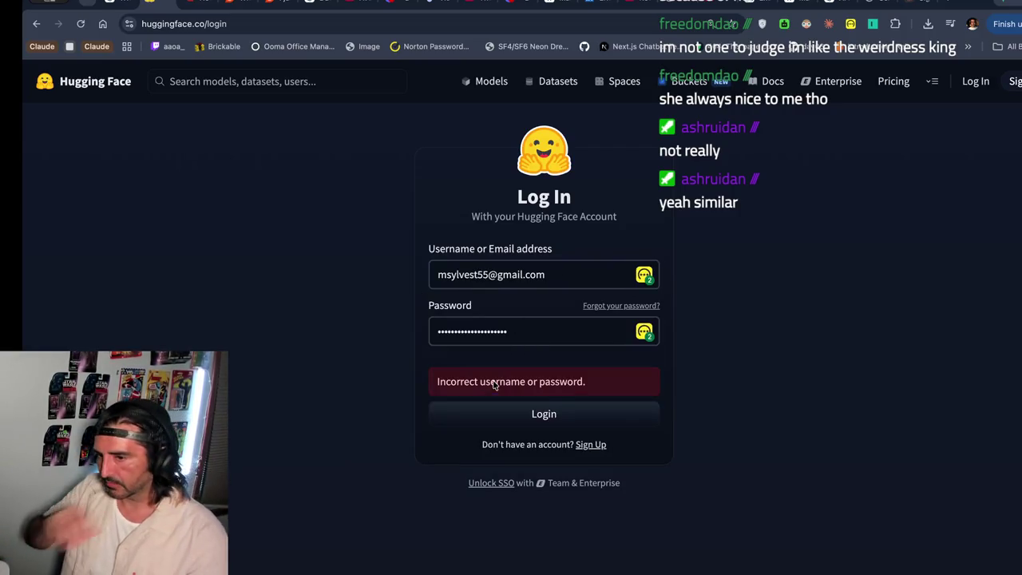
click(645, 276)
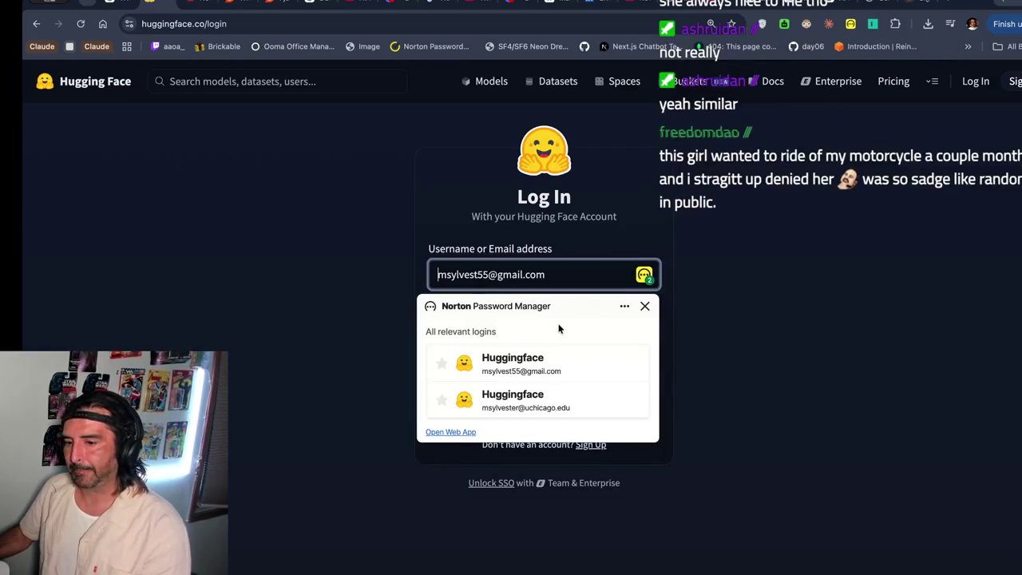
click(491, 393)
click(493, 418)
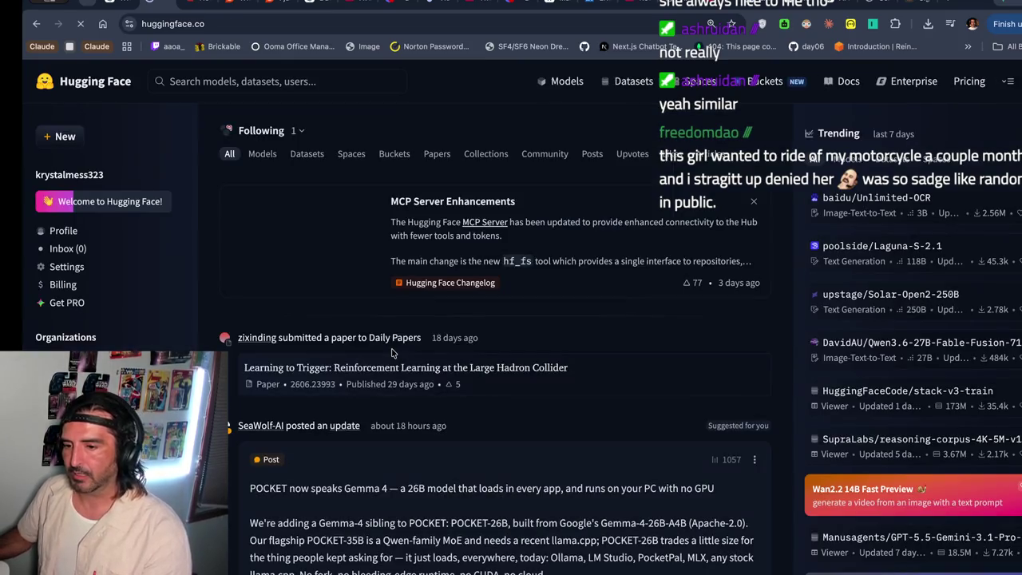
click(1010, 85)
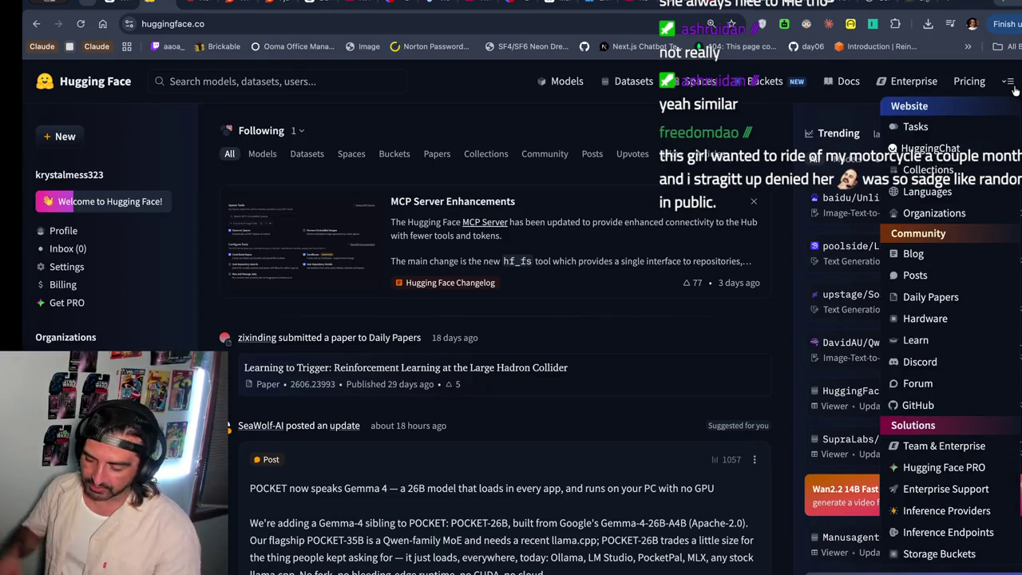
- Browse the Hugging Face navigation list, view the MCP Server Enhancements changelog, and return home
click(1010, 85)
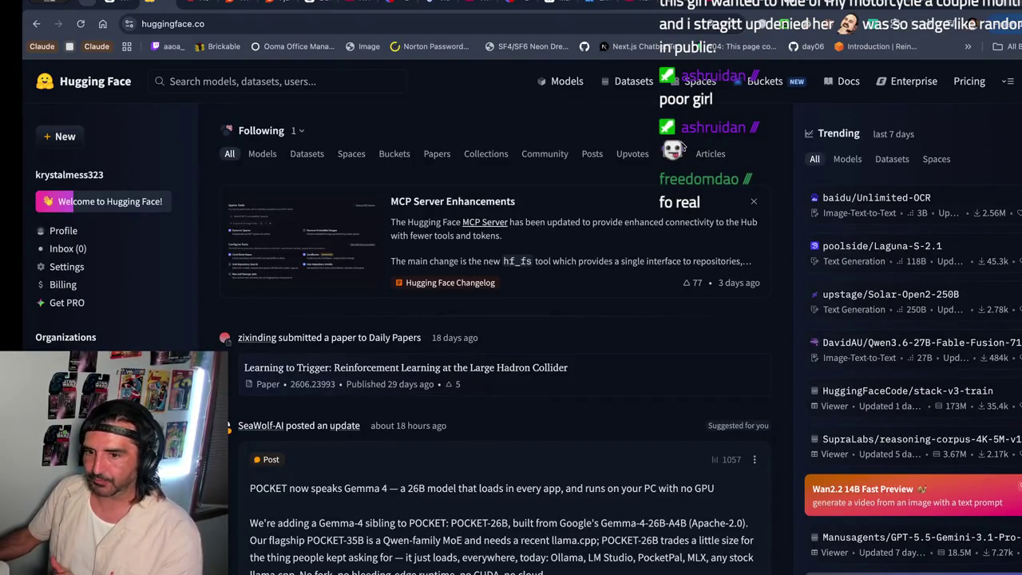
click(1008, 83)
click(402, 136)
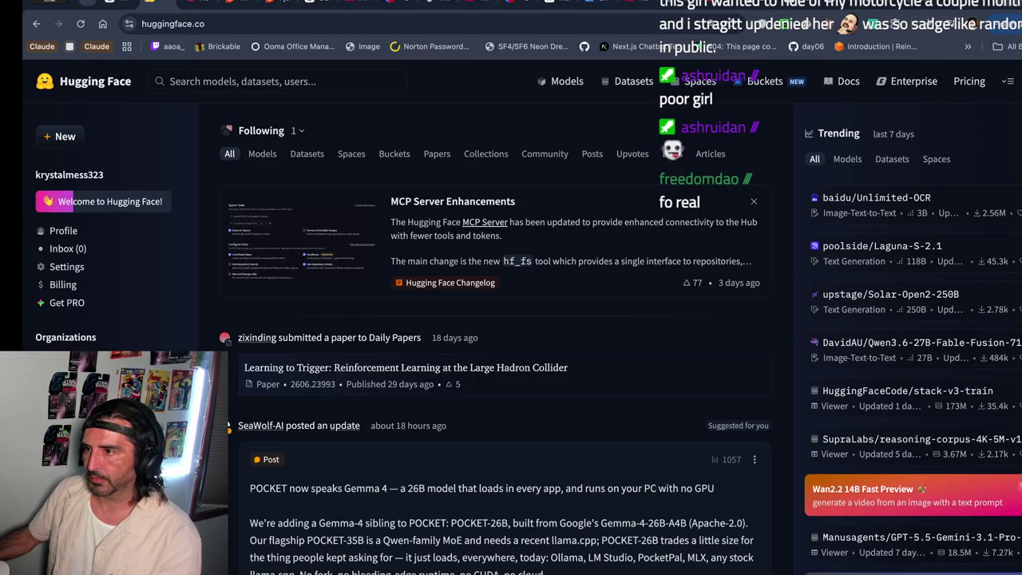
click(1015, 85)
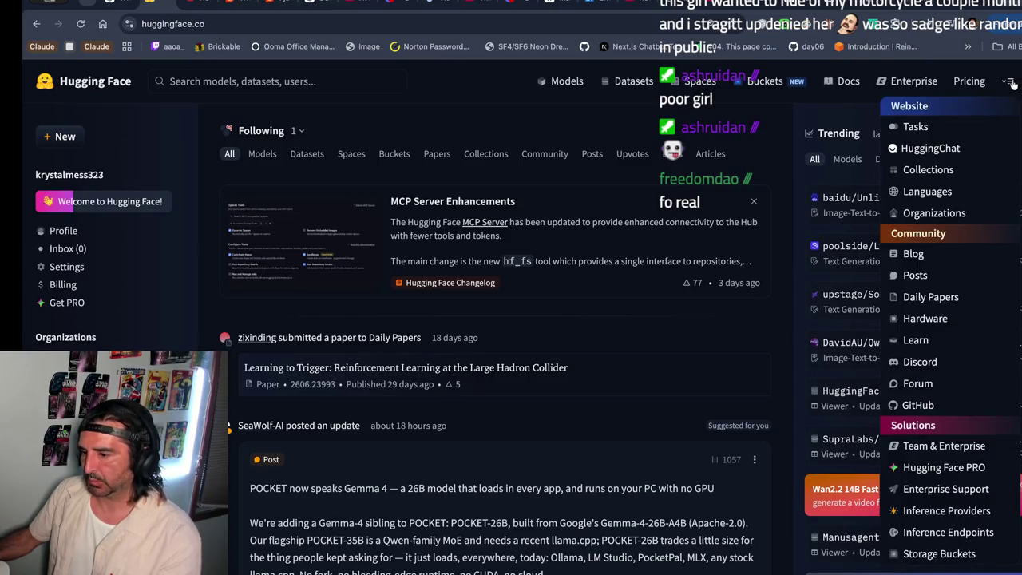
click(453, 201)
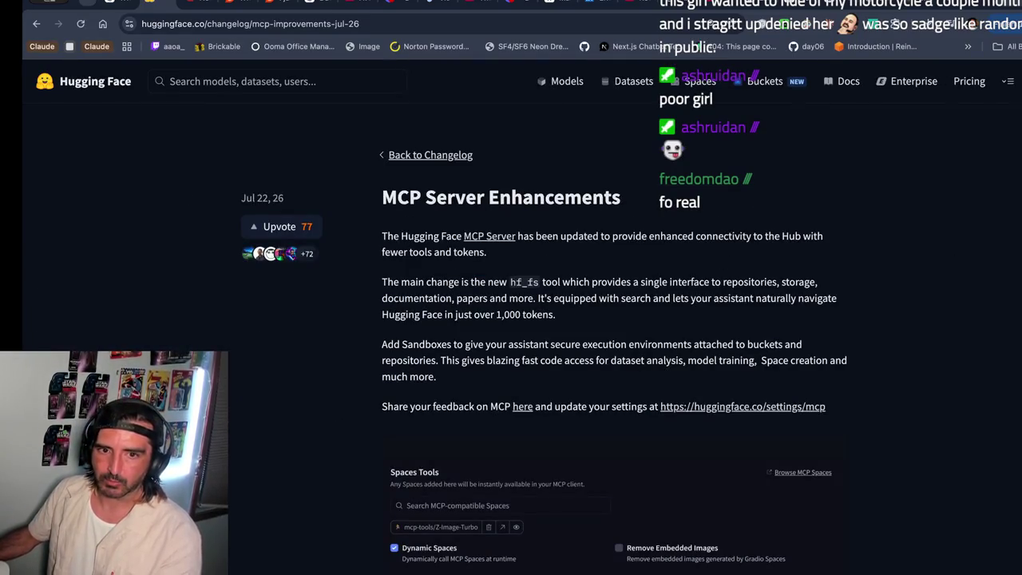
click(36, 23)
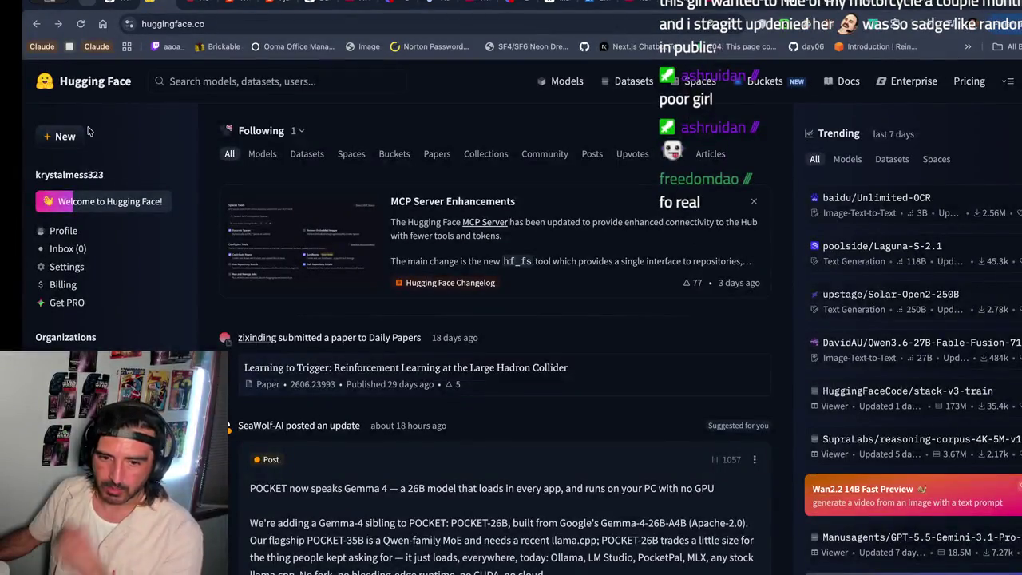
- Look over the University of Chicago organization page, then go back to the Excalidraw notes
click(46, 361)
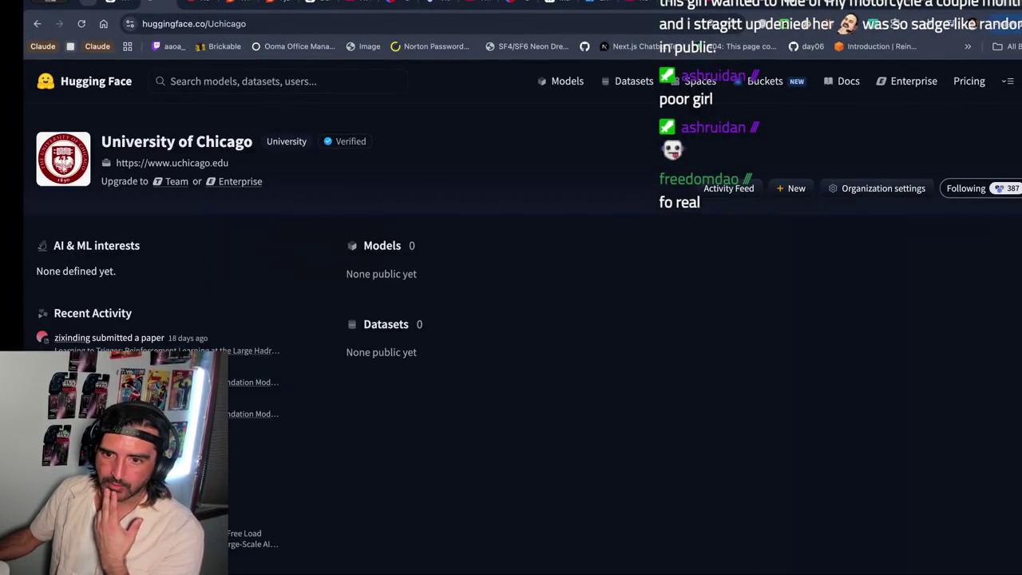
drag(91, 110, 128, 235)
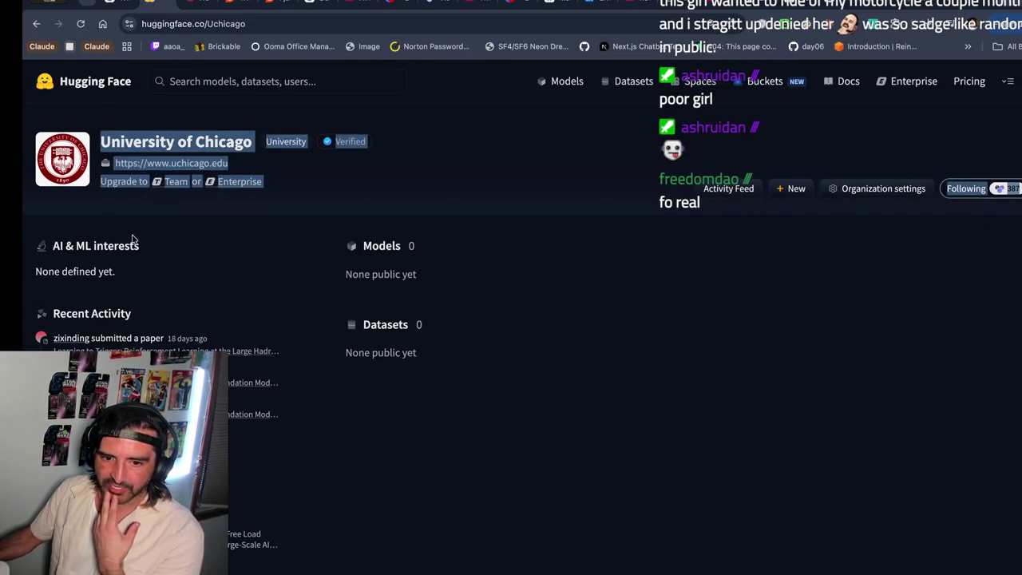
click(36, 23)
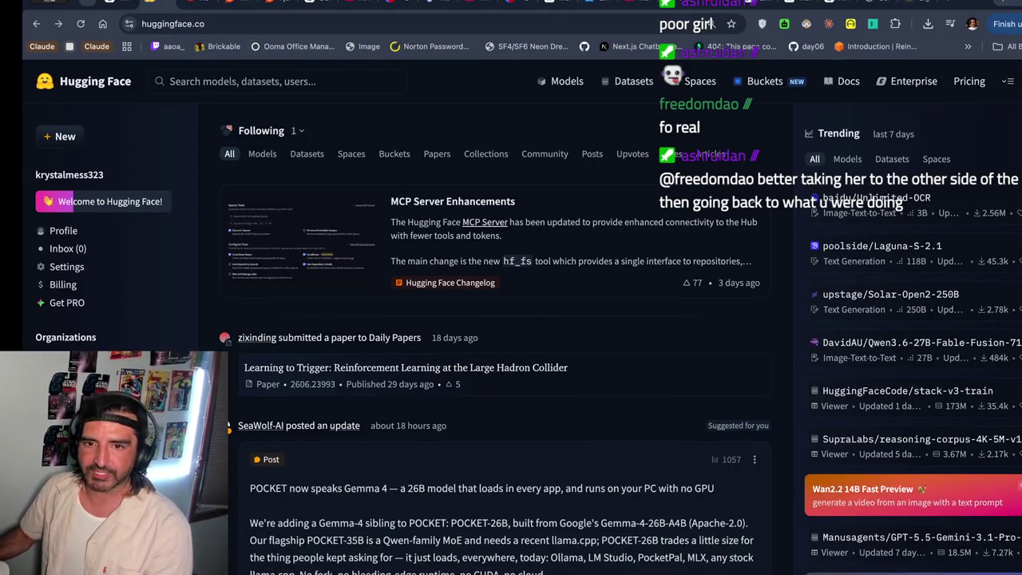
click(140, 4)
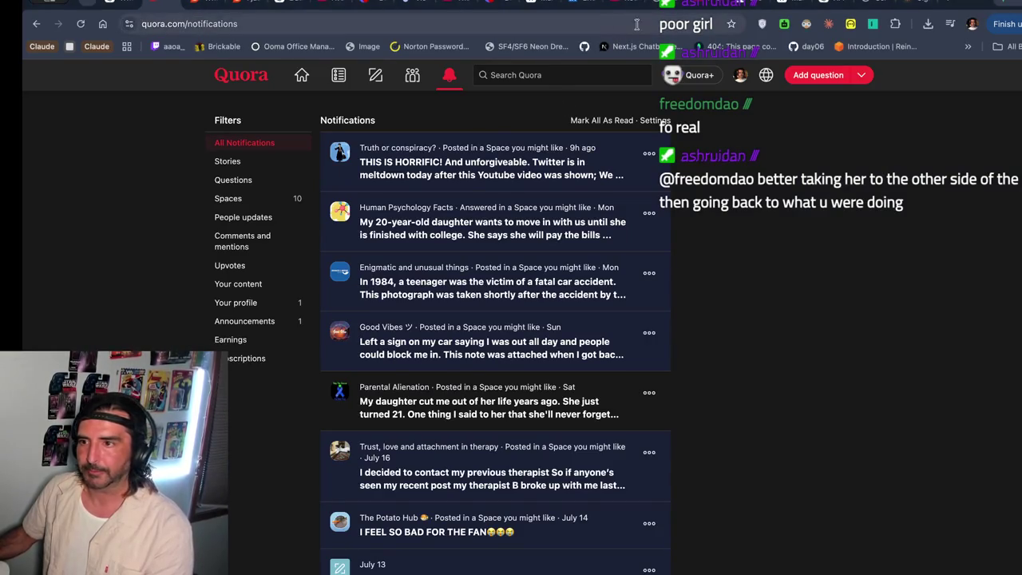
click(747, 5)
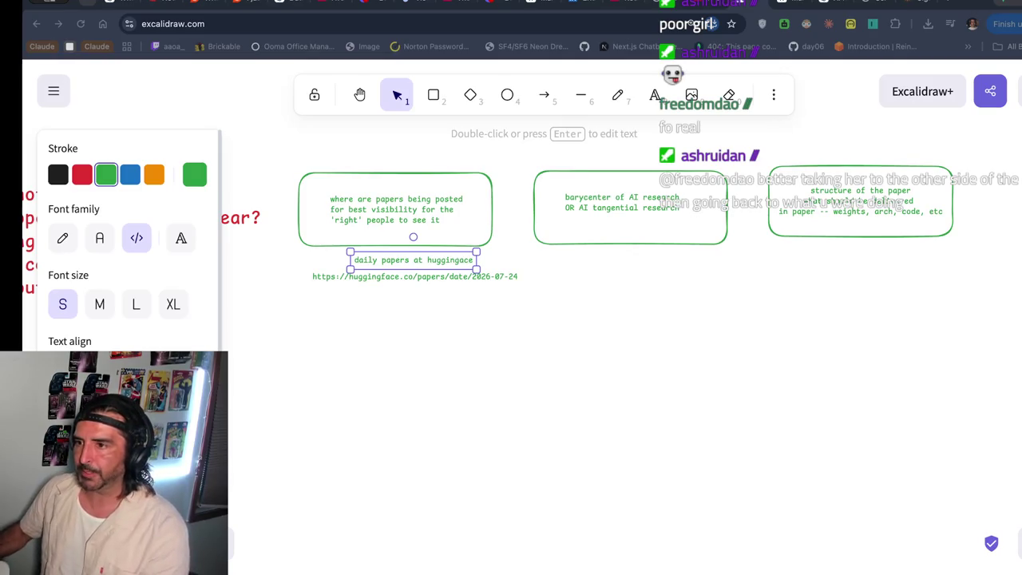
- Append the bullet 'use the hugging face api key to see what popped off this past year' to the July 25 notes
click(464, 246)
click(442, 275)
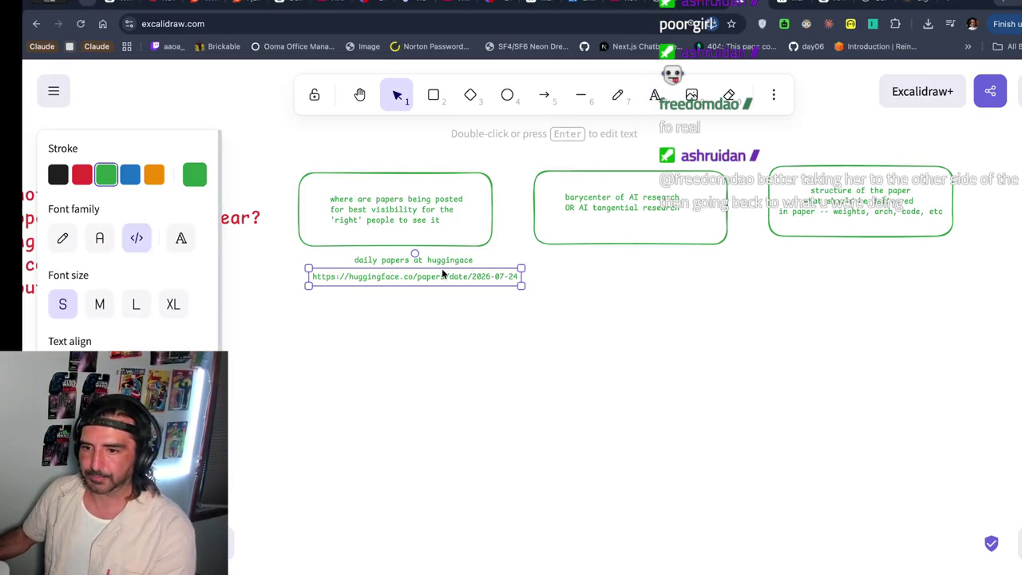
scroll(504, 272, left, 10)
click(591, 291)
double_click(592, 291)
key(Right)
key(Return)
text(- u)
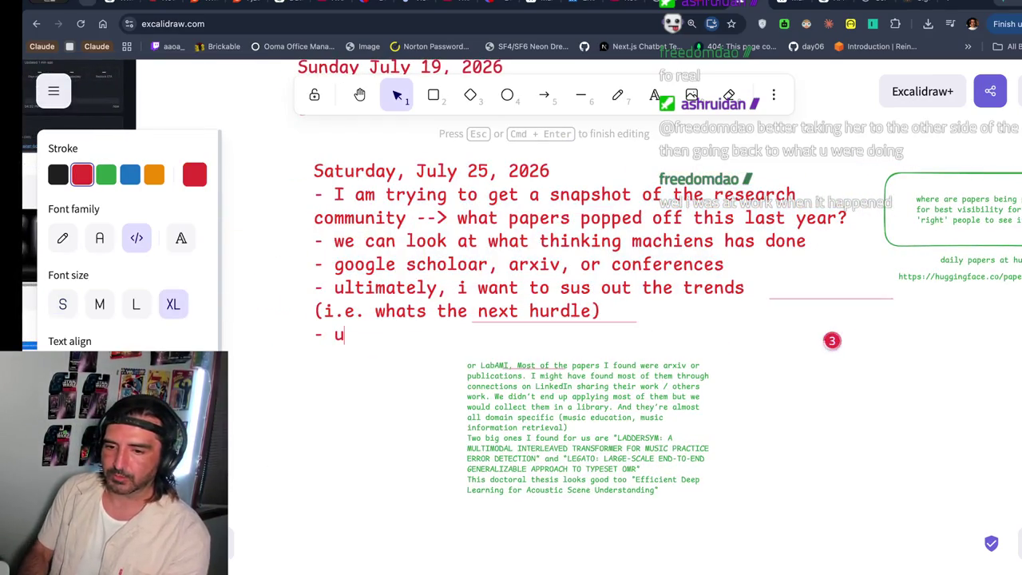
text(se the hugging)
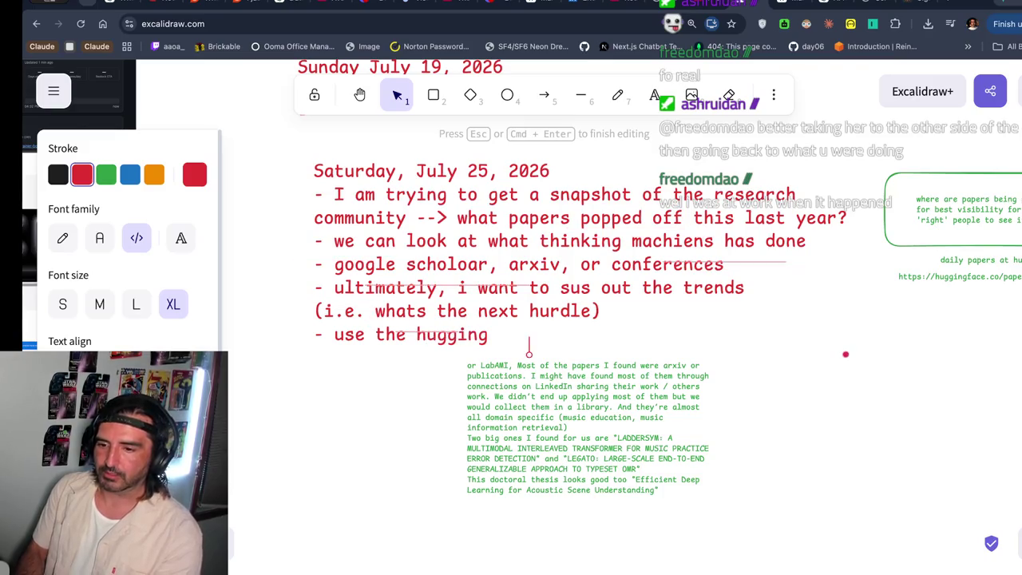
text( face api key to)
text( see )
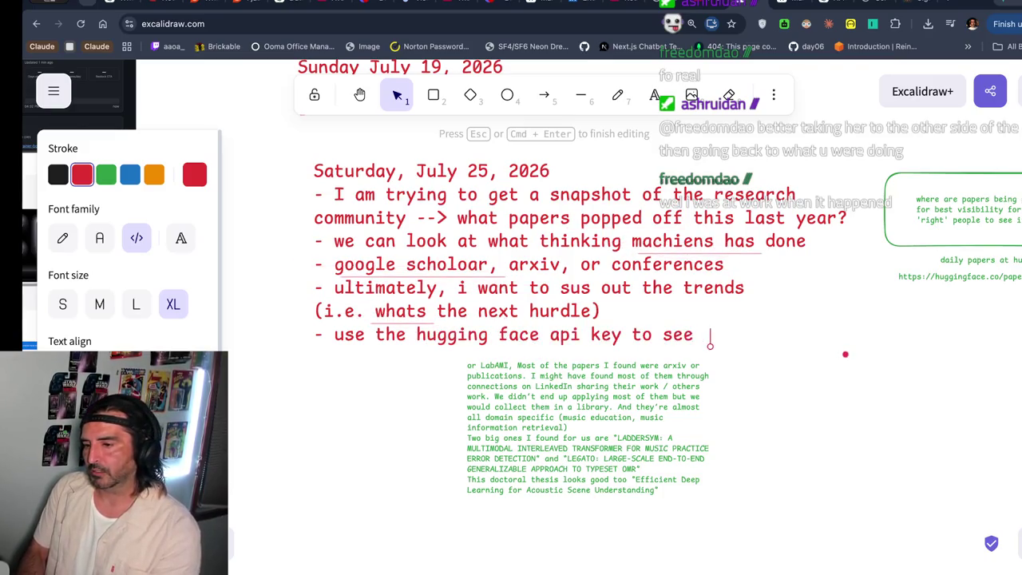
text(what popped off)
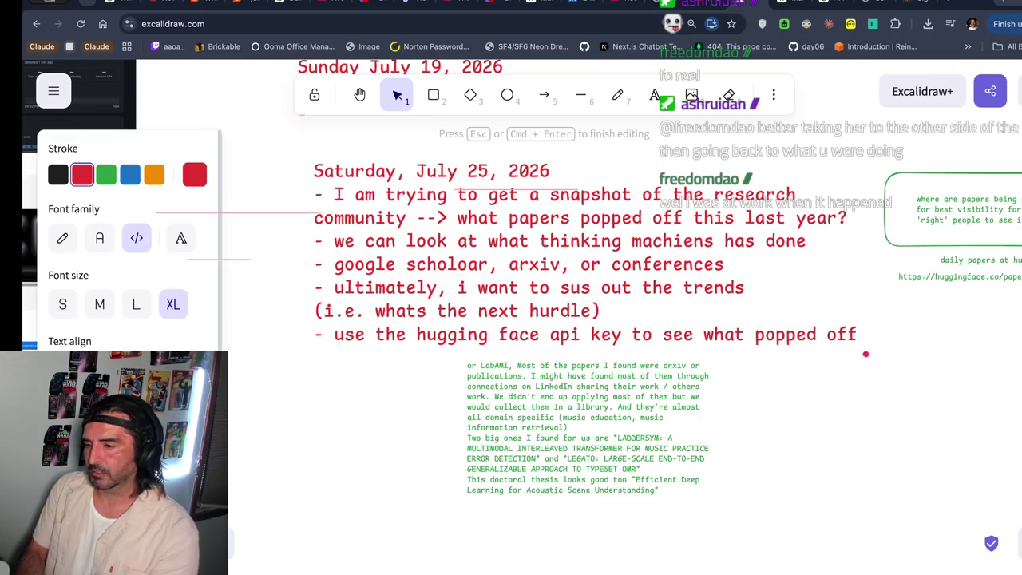
text( this past year)
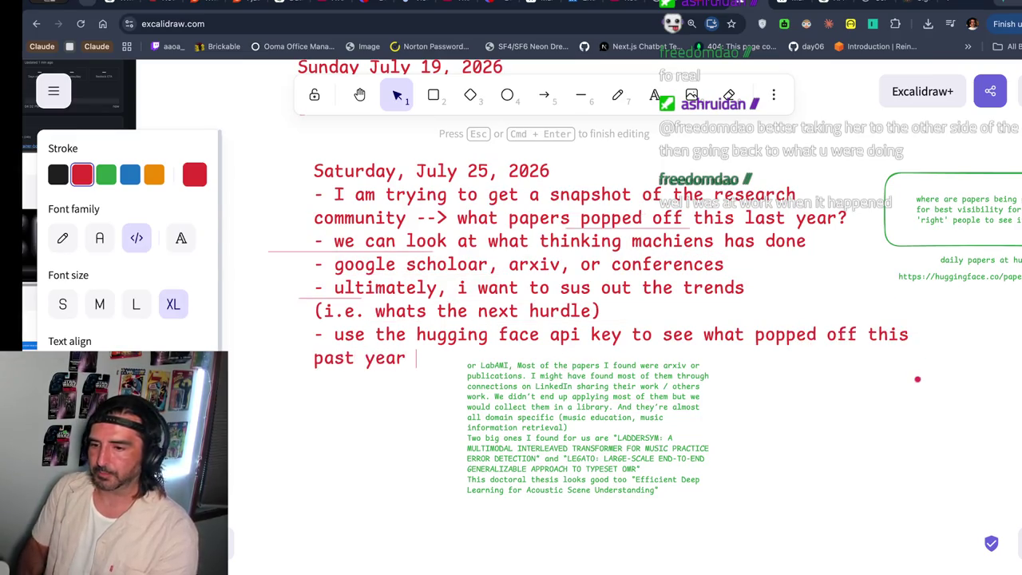
key(Escape)
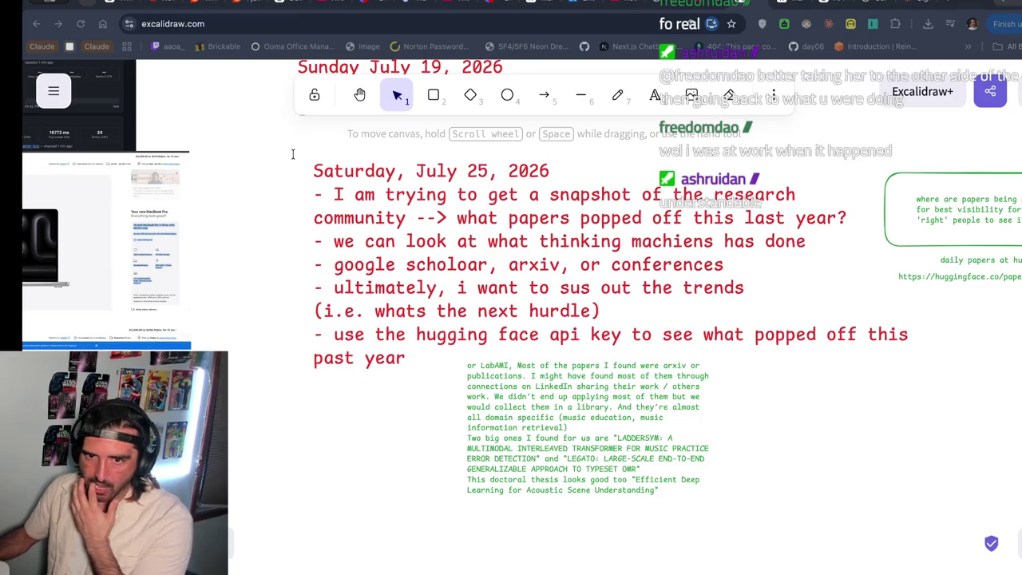
click(224, 10)
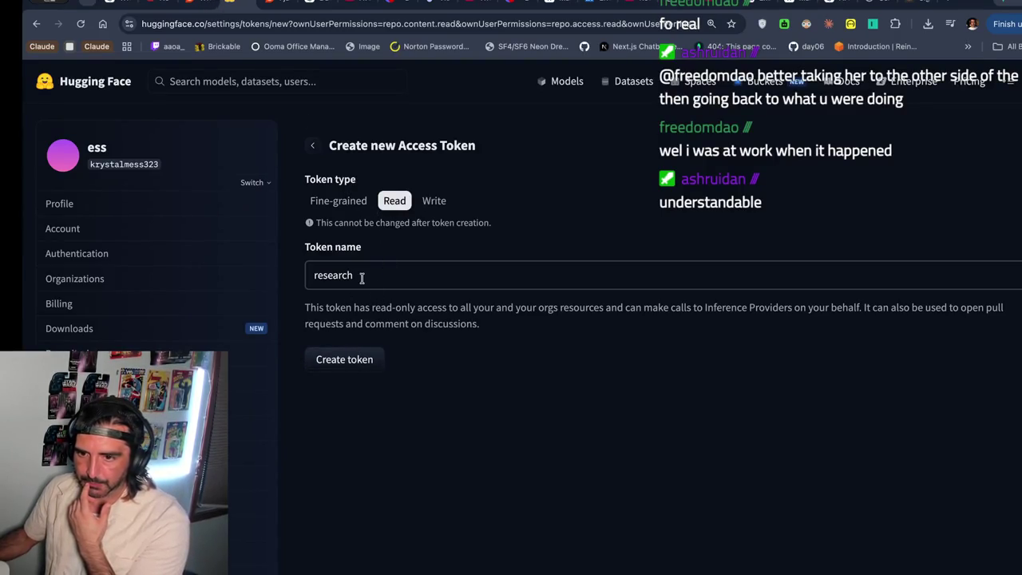
- Set the 'research' access token type to Read after trying Fine-grained and Write
click(342, 202)
click(393, 202)
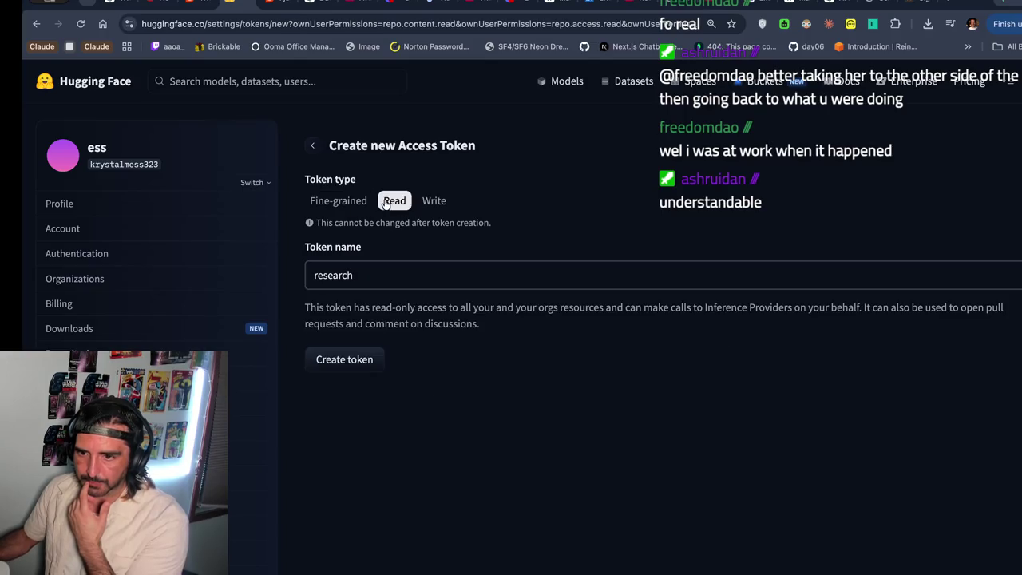
click(434, 202)
click(393, 202)
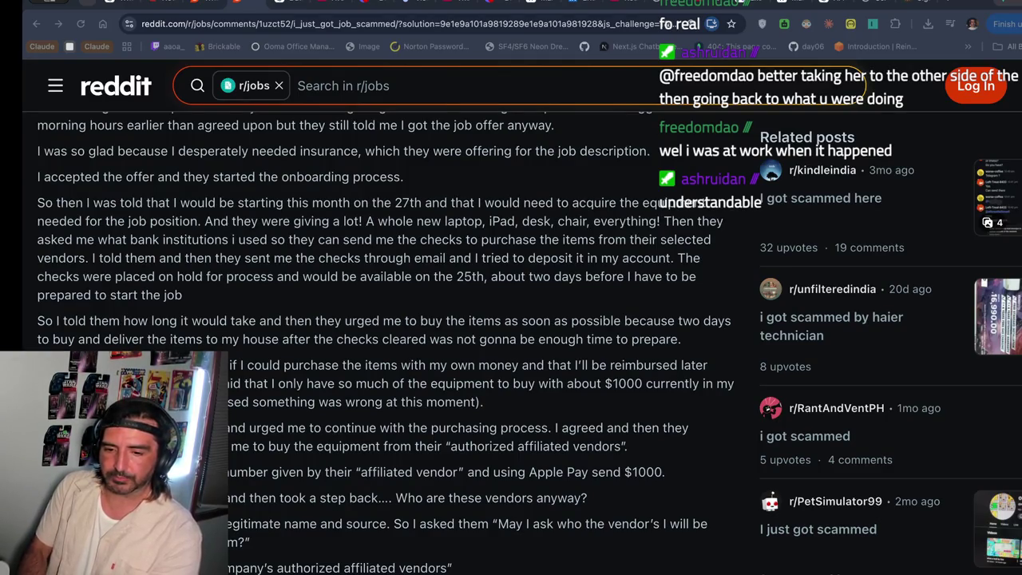
click(810, 48)
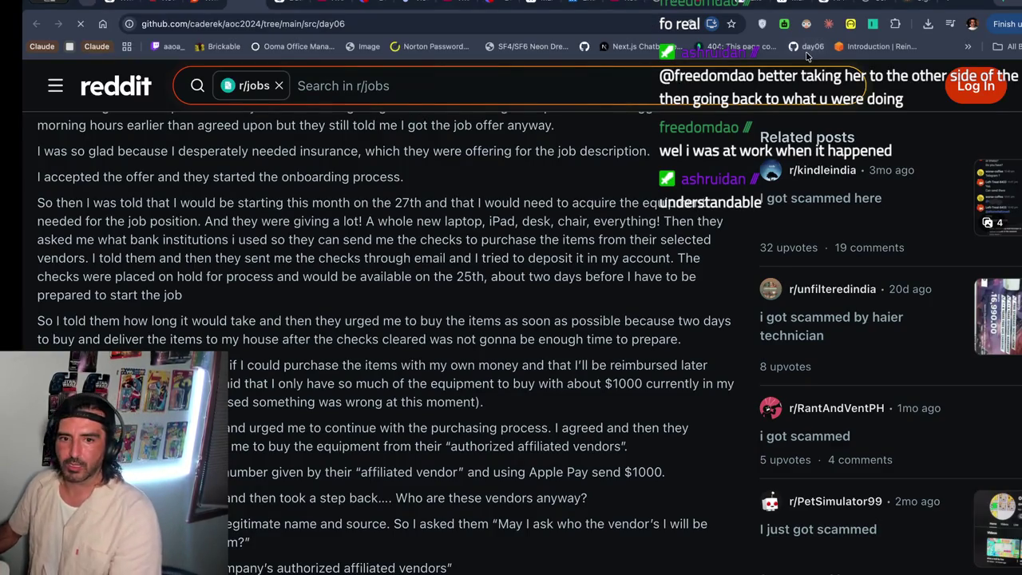
- Pass through the Wikipedia tab back to the Excalidraw notes and bring up Claude Code
click(780, 6)
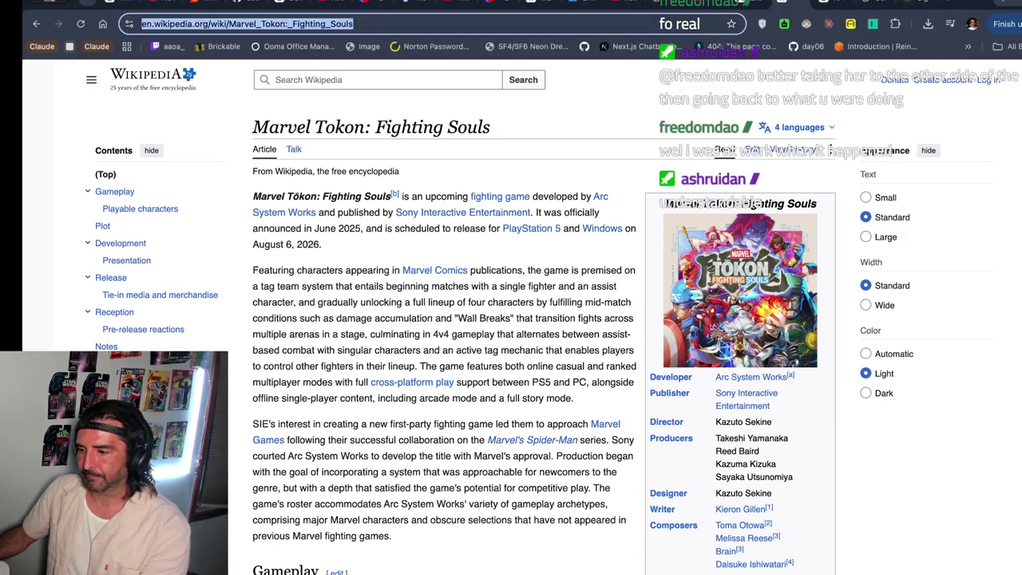
click(733, 6)
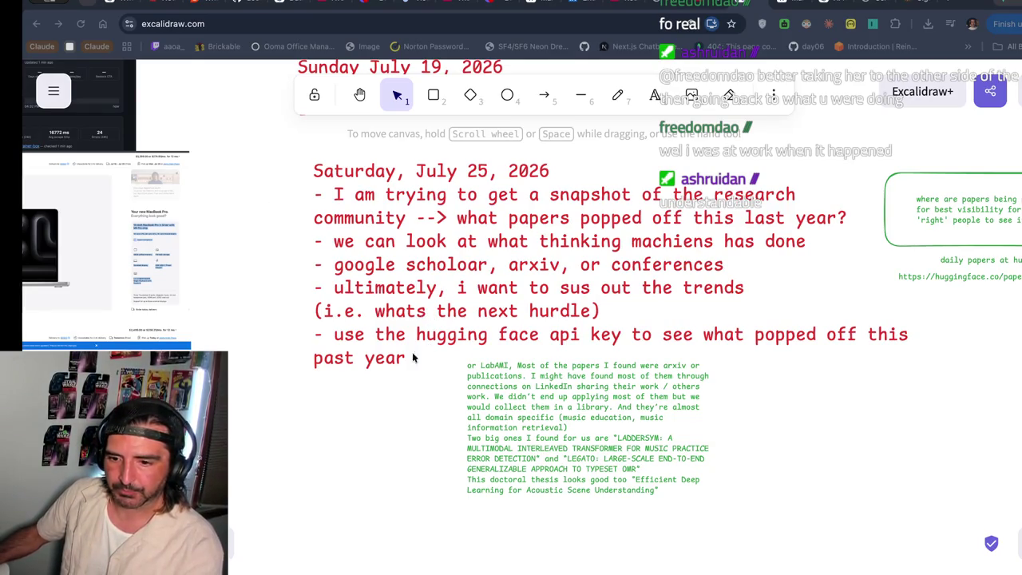
key(alt+space)
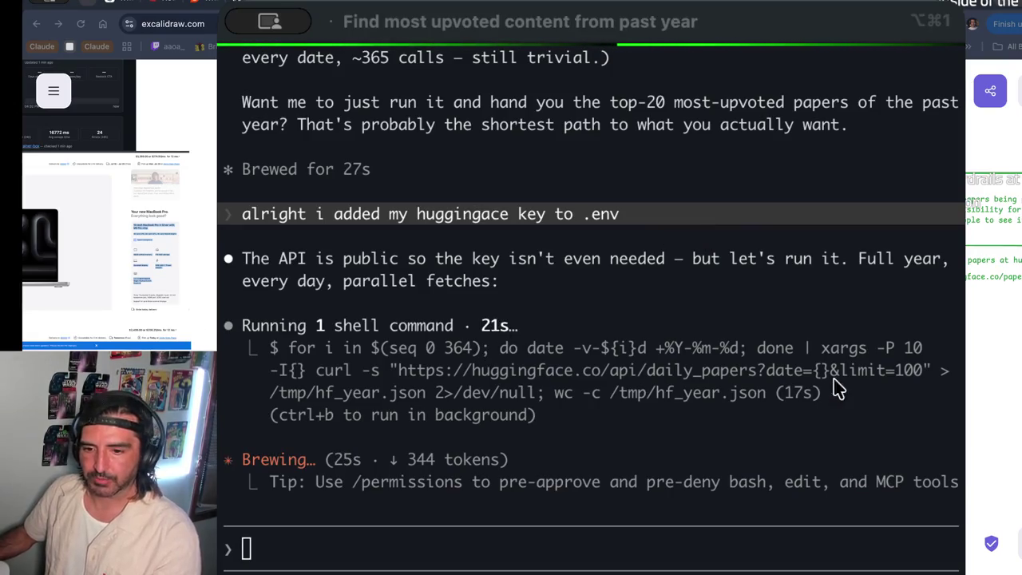
- Hide Claude Code, pan the notes canvas, and move through the GitHub, ChatGPT and LinkedIn tabs
key(super+Tab)
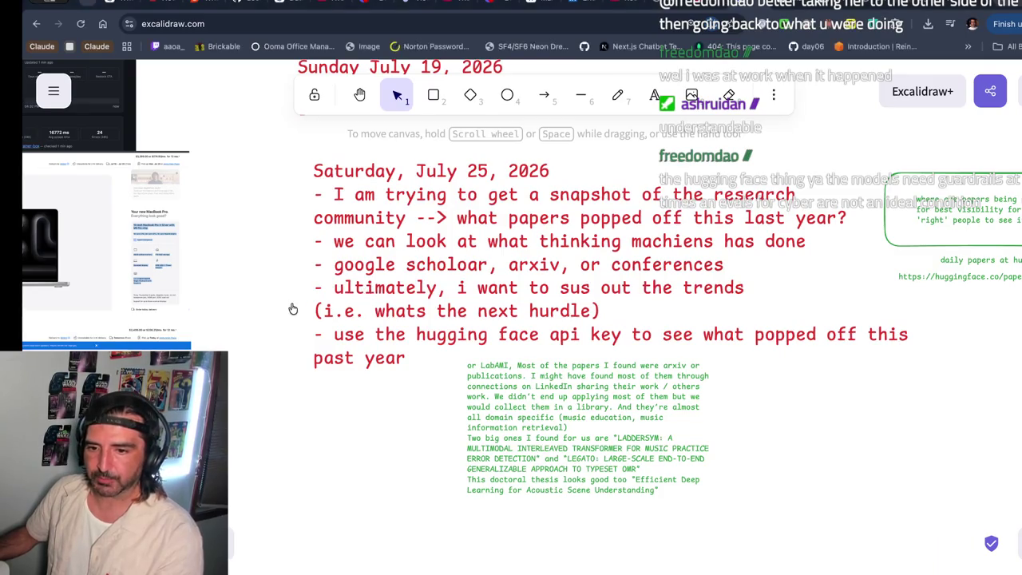
scroll(754, 305, right, 5)
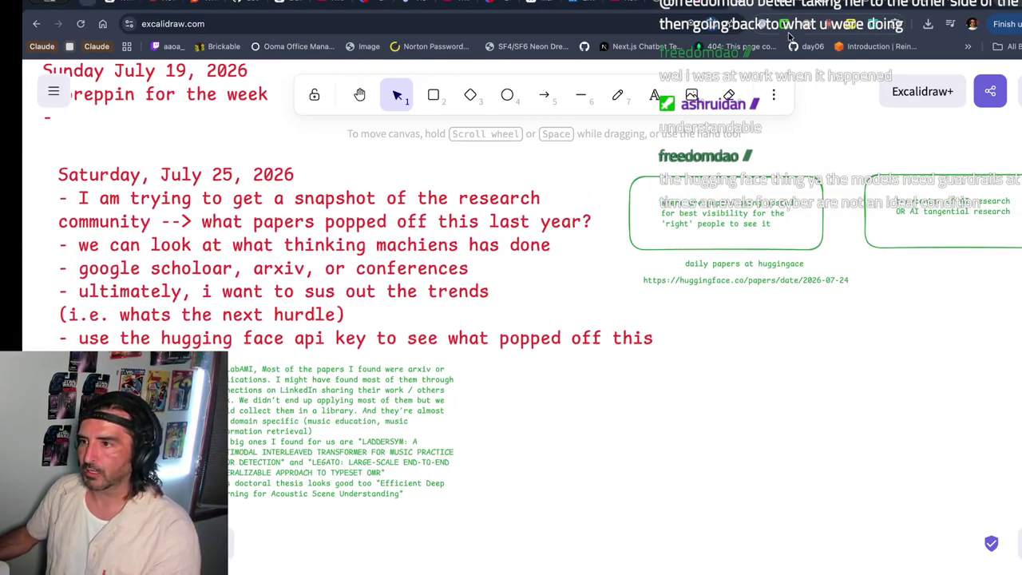
scroll(545, 317, down, 5)
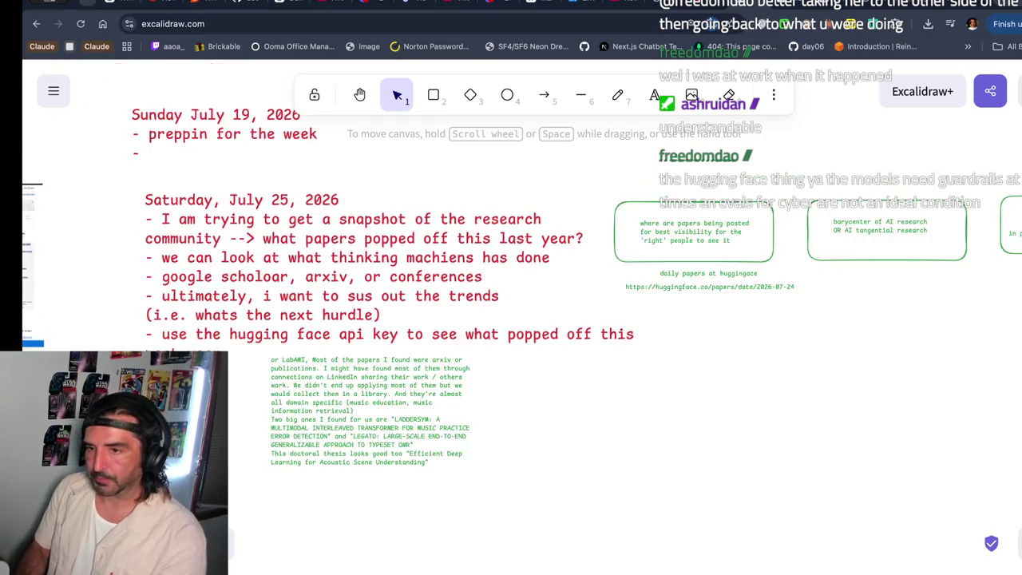
click(260, 4)
click(278, 2)
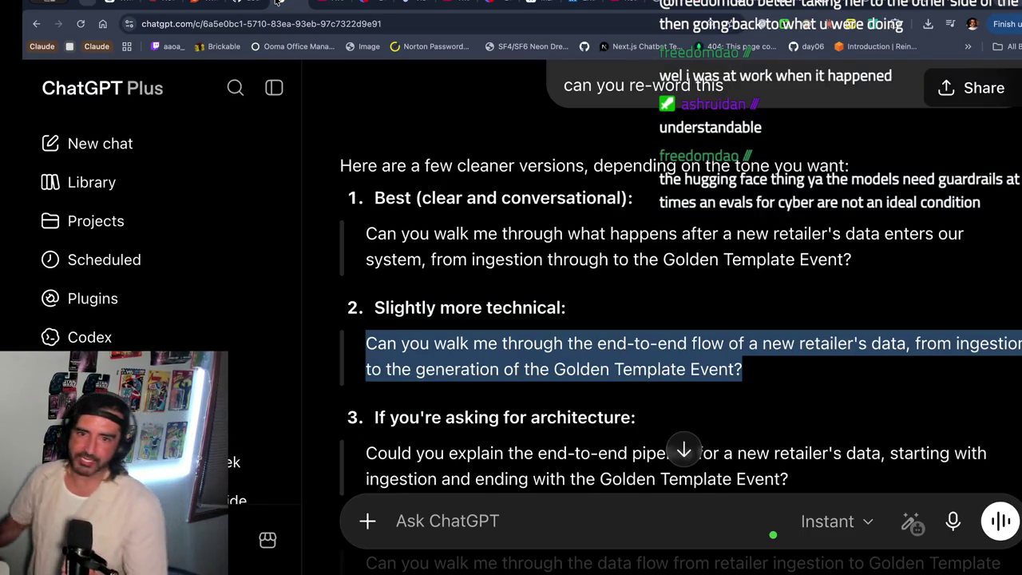
click(582, 3)
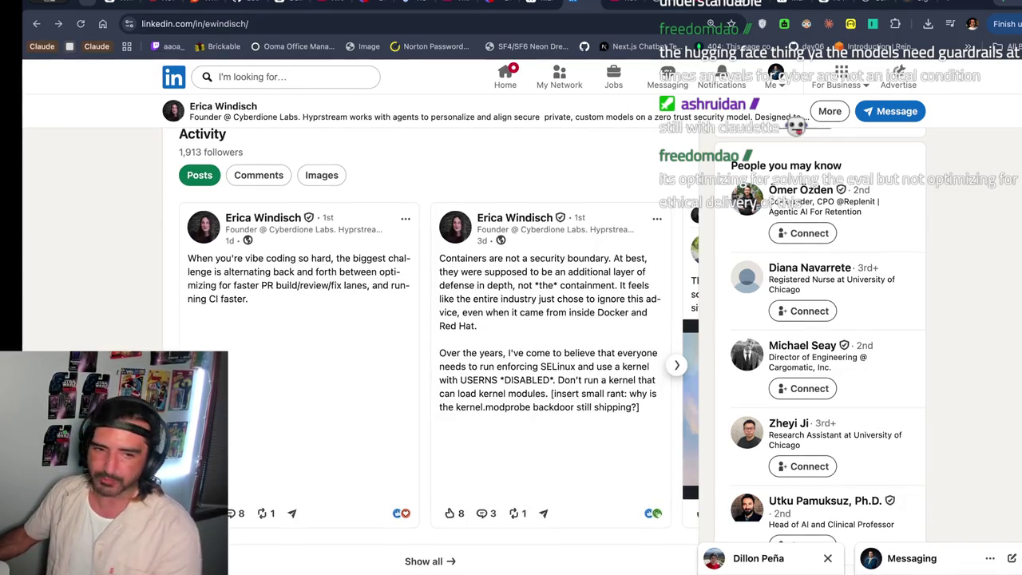
- Return from the LinkedIn profile to the Excalidraw research notes tab
click(764, 4)
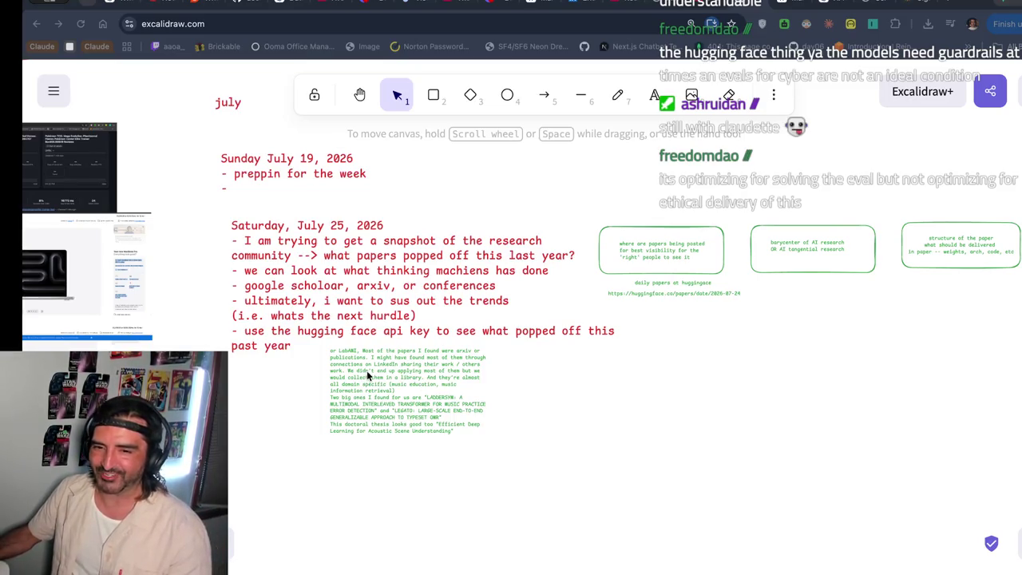
- Check on Claude Code's year-long papers fetch into /tmp/hf_year.json, then hide it
key(super+Tab)
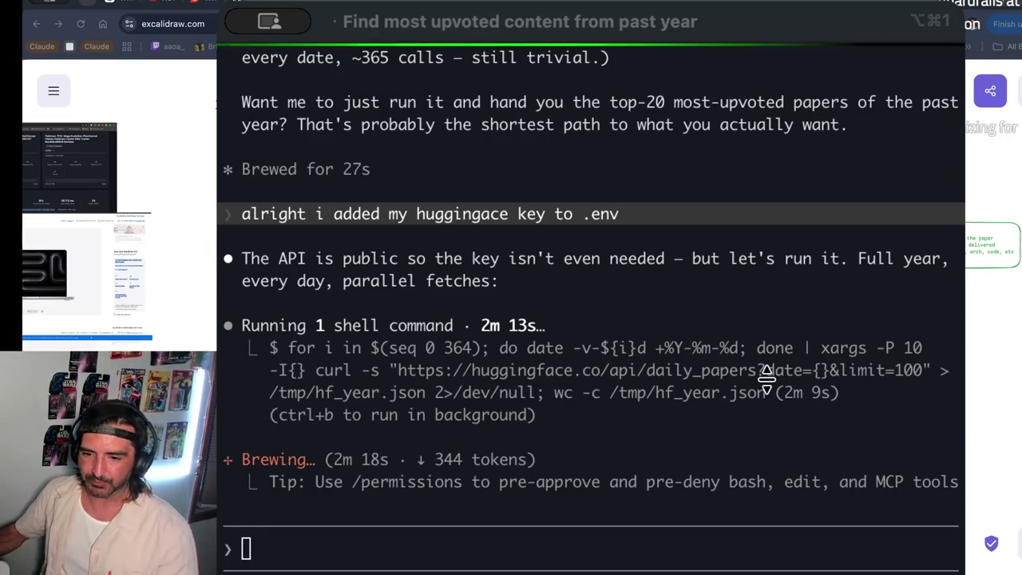
key(super+Tab)
key(super+Tab)
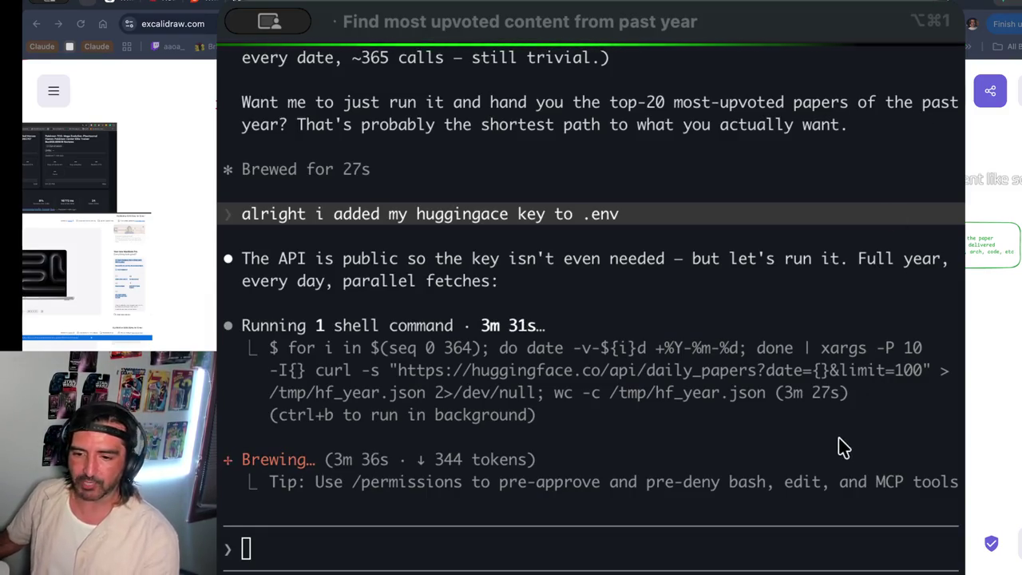
- Approve the jq top-25 upvote ranking with 'Yes, allow reading from tmp/' and let it run in the background
key(super+Tab)
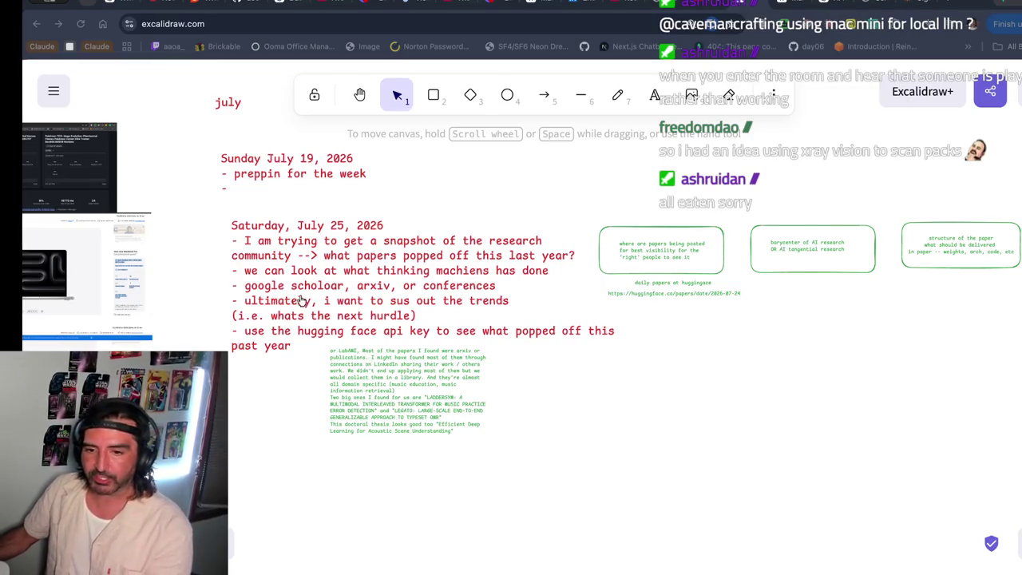
key(super+Tab)
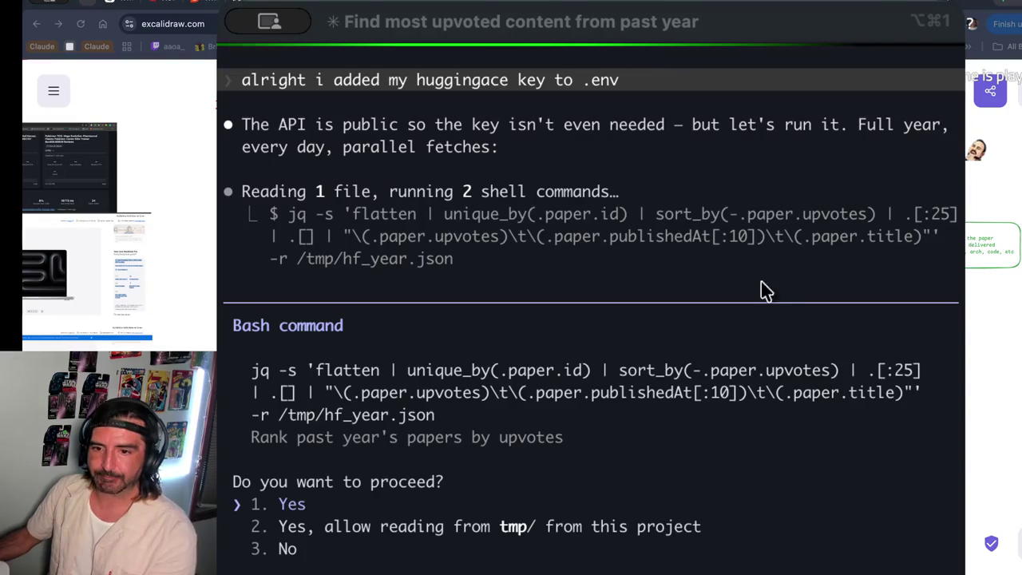
key(Return)
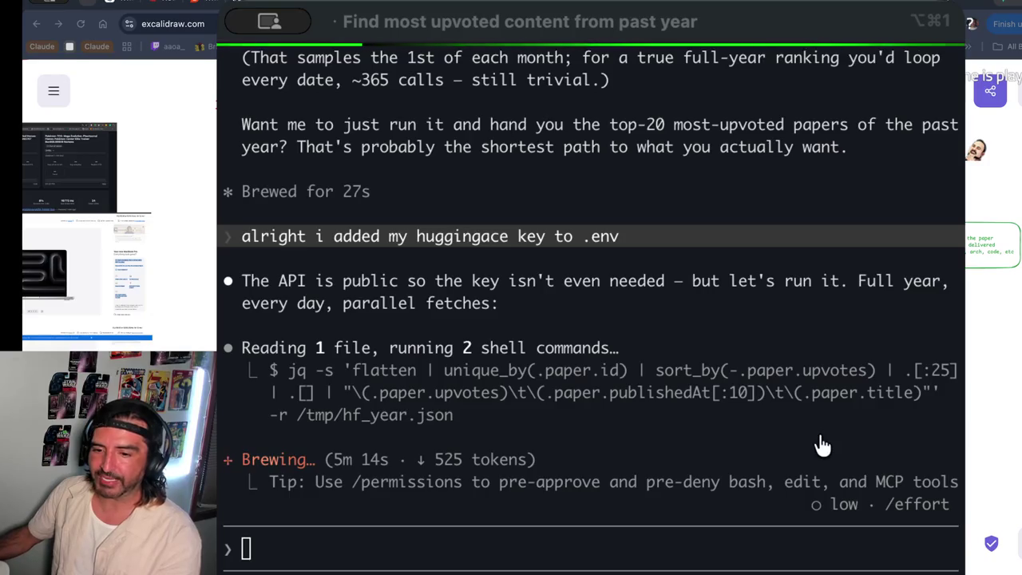
key(super+Tab)
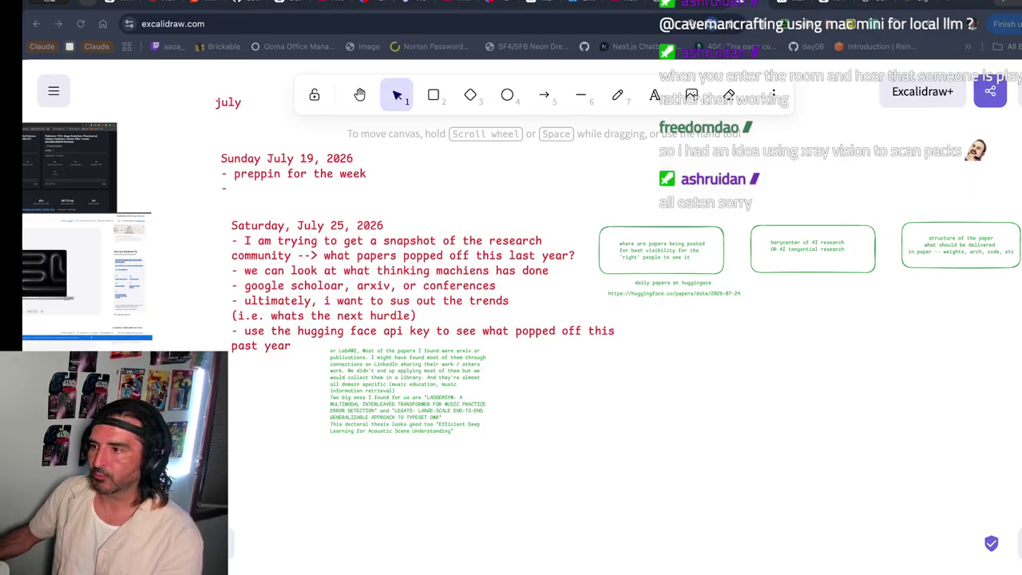
- Open ChatGPT's Papers With Code link in a new tab and glance at the trending papers
click(840, 3)
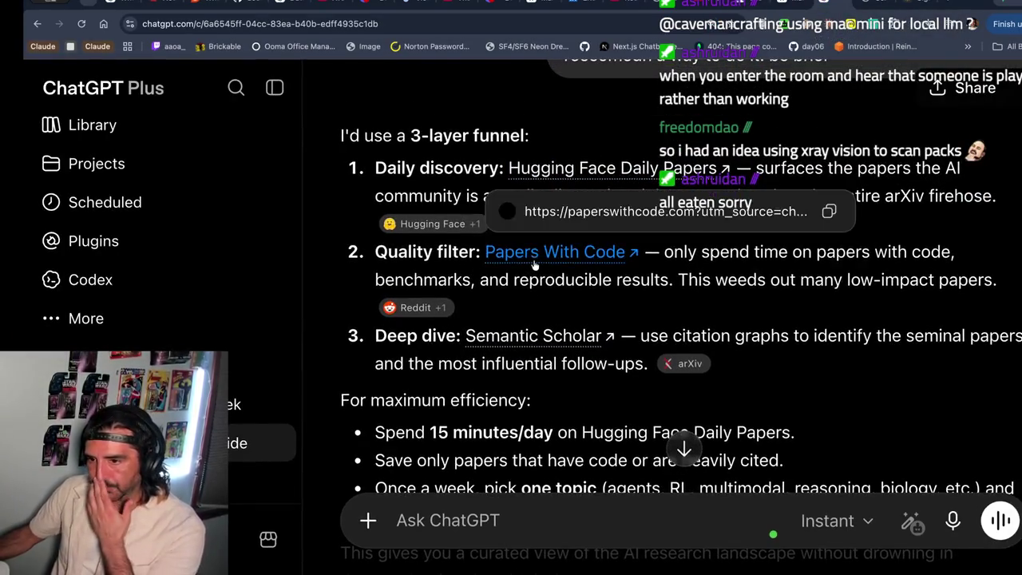
right_click(534, 259)
click(565, 227)
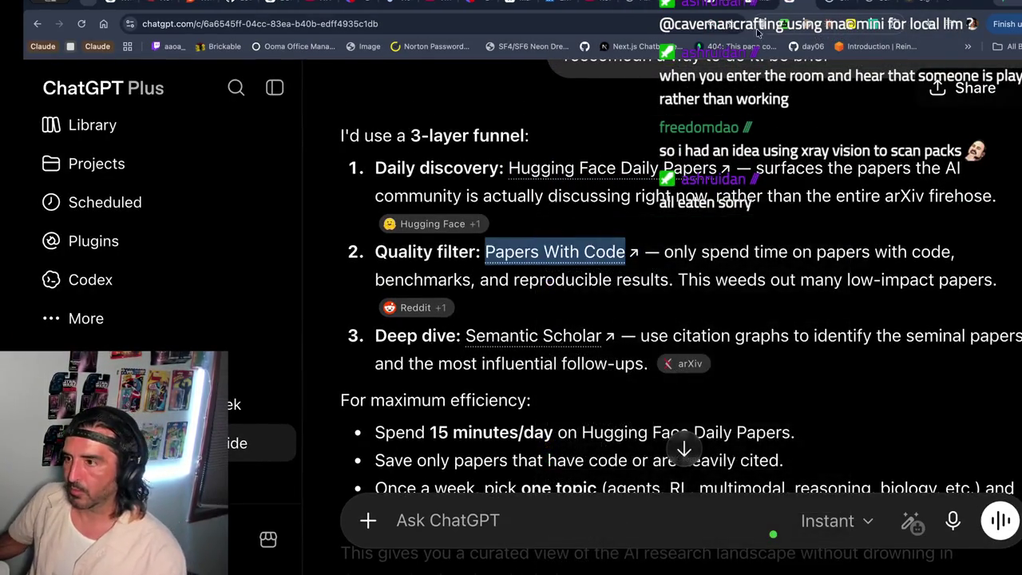
click(876, 3)
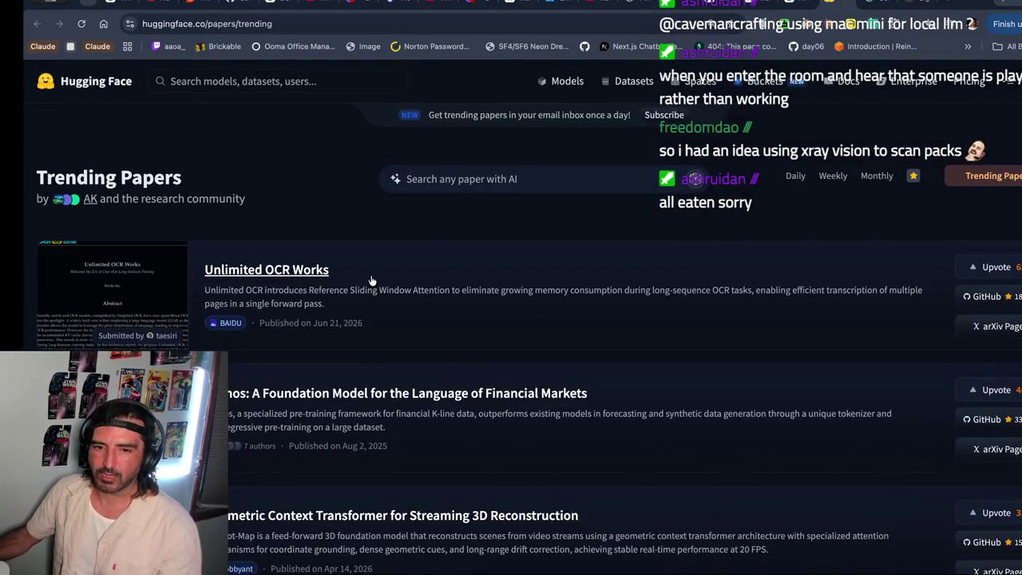
drag(75, 130, 635, 116)
click(809, 3)
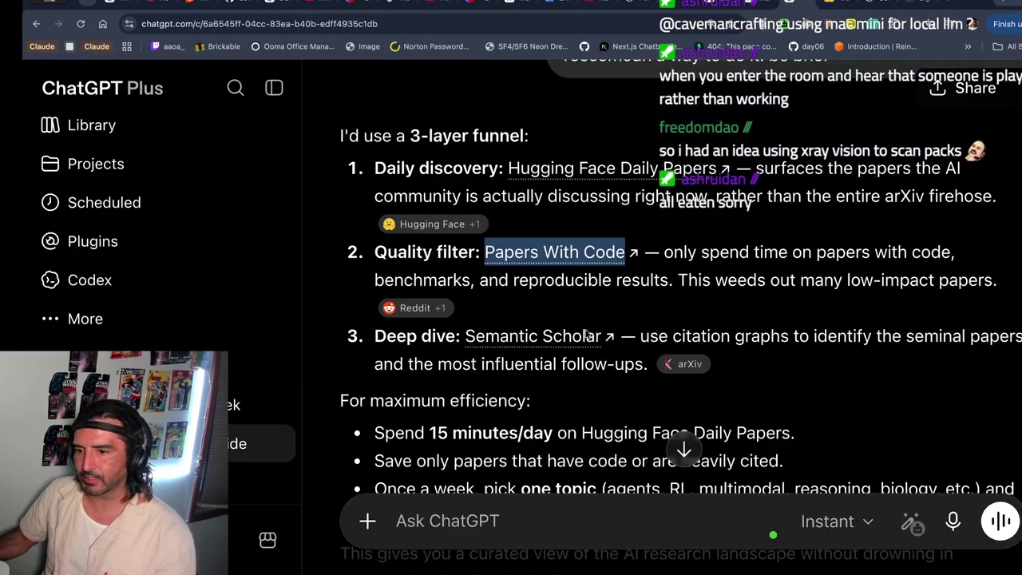
- Highlight the Quality filter tip, the original question and the funnel's first two steps
drag(387, 250, 377, 280)
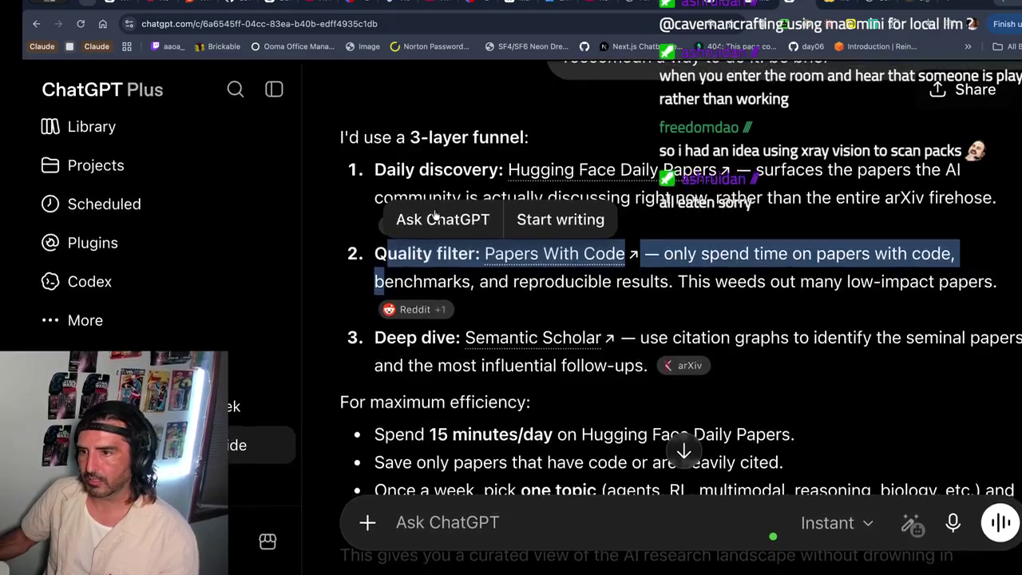
scroll(633, 177, up, 3)
drag(636, 151, 630, 205)
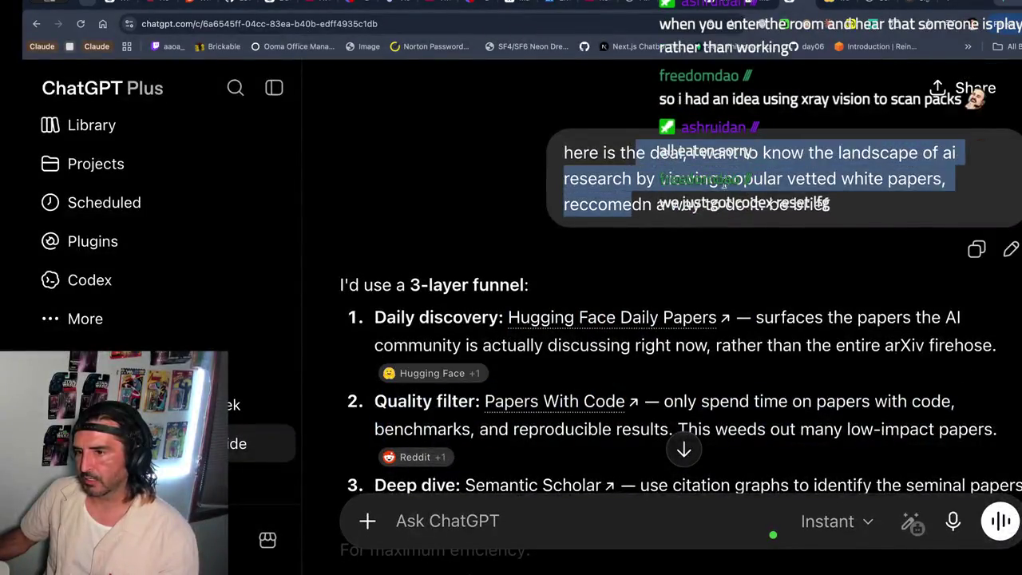
scroll(570, 274, down, 1)
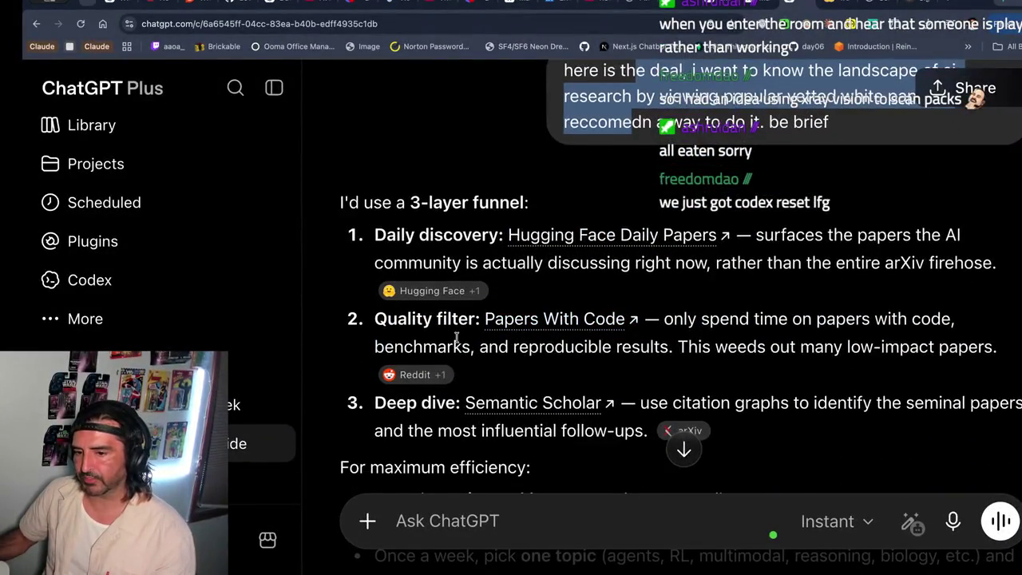
scroll(399, 256, down, 2)
drag(320, 139, 323, 309)
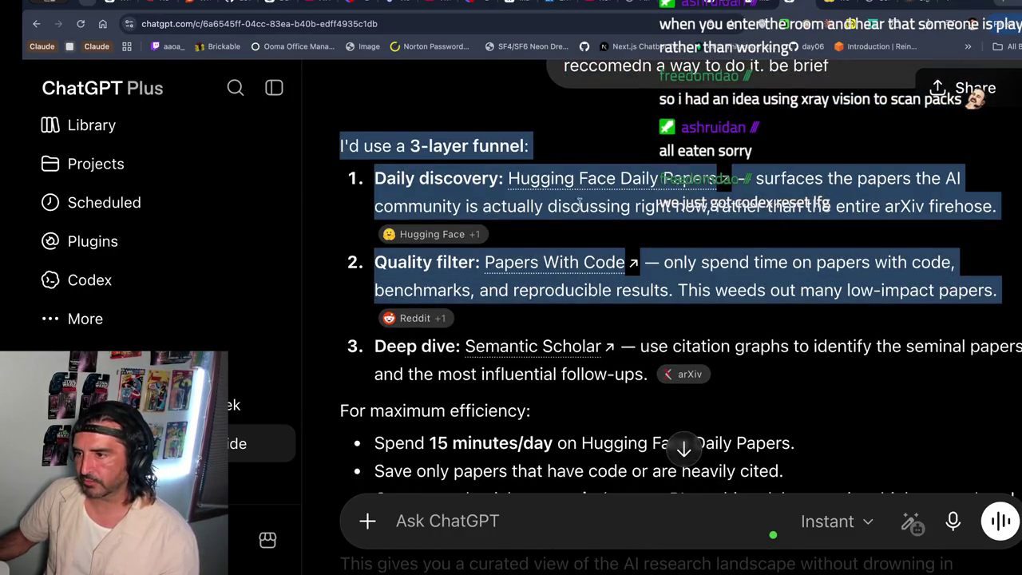
- Highlight the Deep dive step and follow the recommended Semantic Scholar link
scroll(689, 230, down, 1)
drag(693, 209, 690, 255)
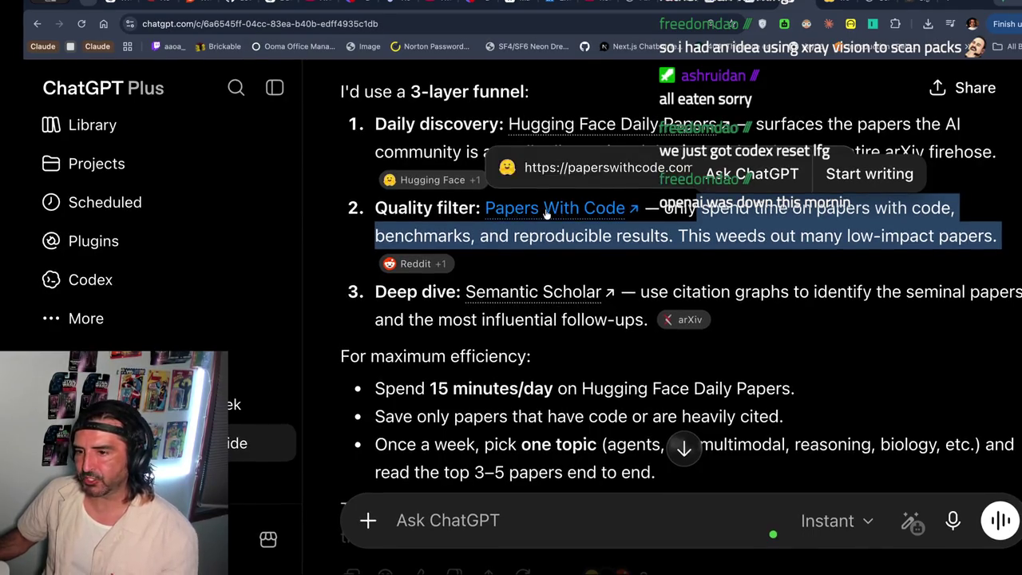
scroll(447, 309, down, 1)
scroll(447, 309, down, 1)
mouse_move(397, 74)
mouse_move(372, 175)
mouse_down()
mouse_move(639, 177)
mouse_move(689, 230)
mouse_up()
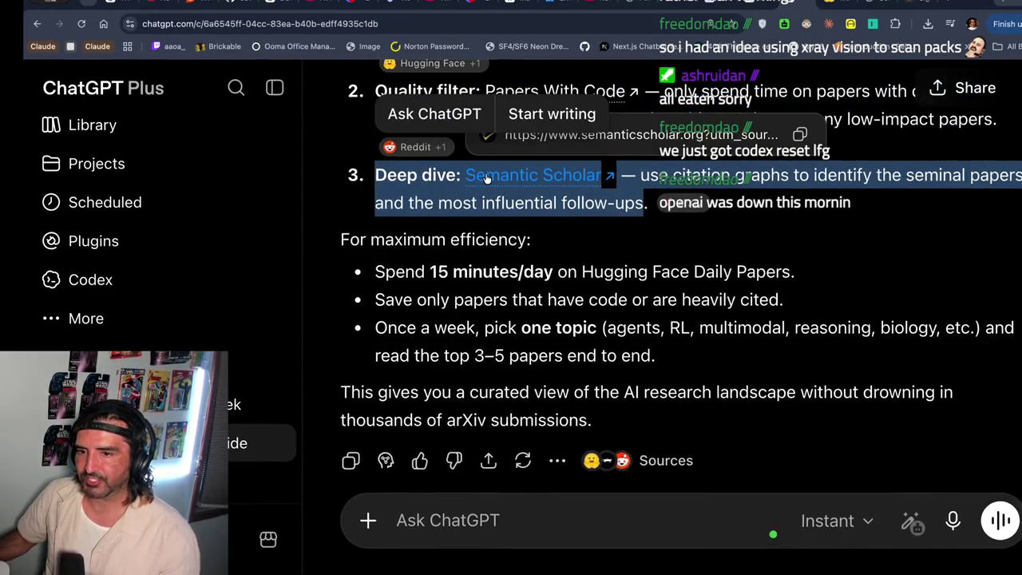
click(484, 175)
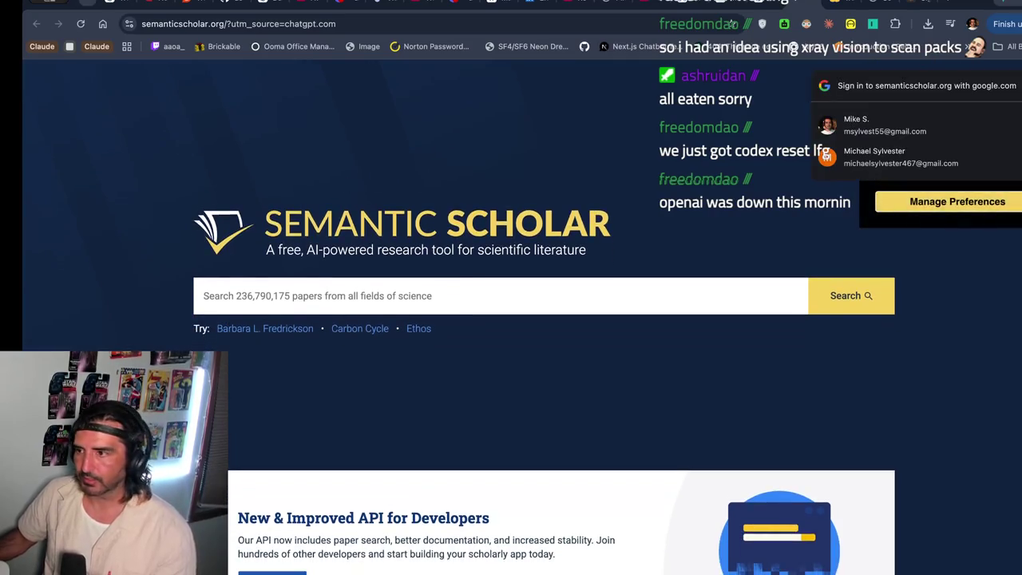
- Sign in to Semantic Scholar with a Google account and dismiss the account details form
click(931, 128)
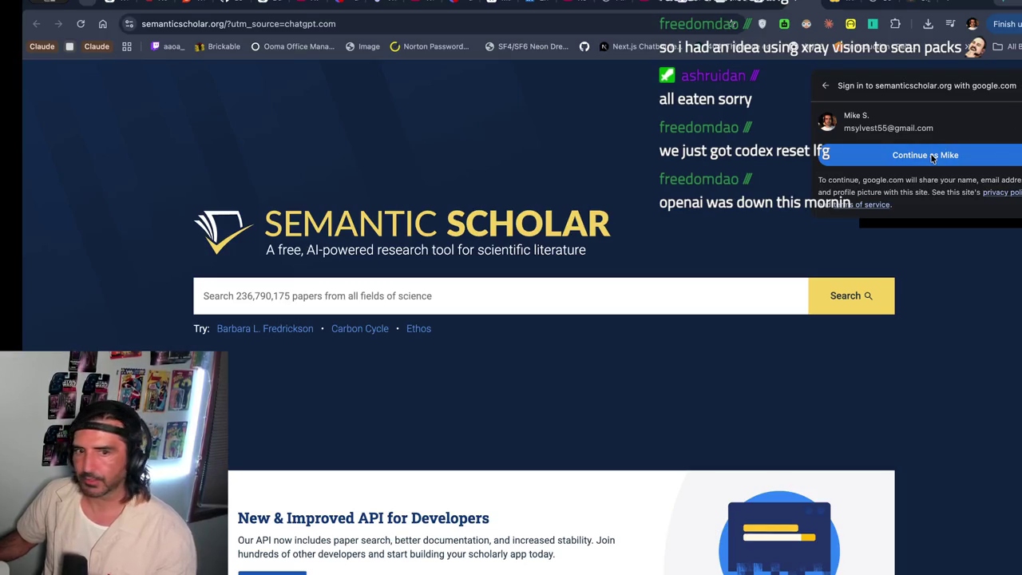
click(932, 157)
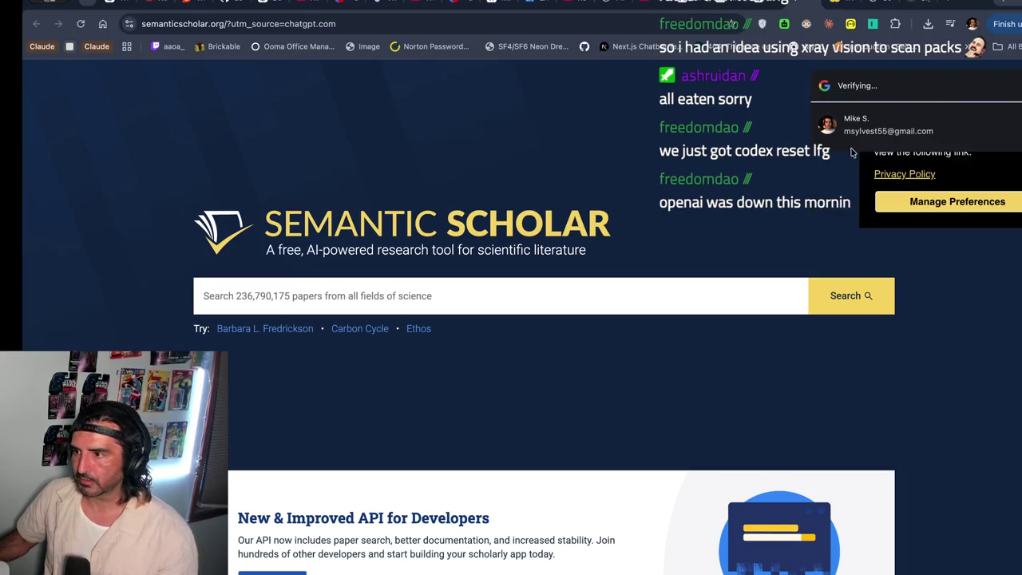
scroll(170, 320, down, 1)
scroll(527, 319, down, 5)
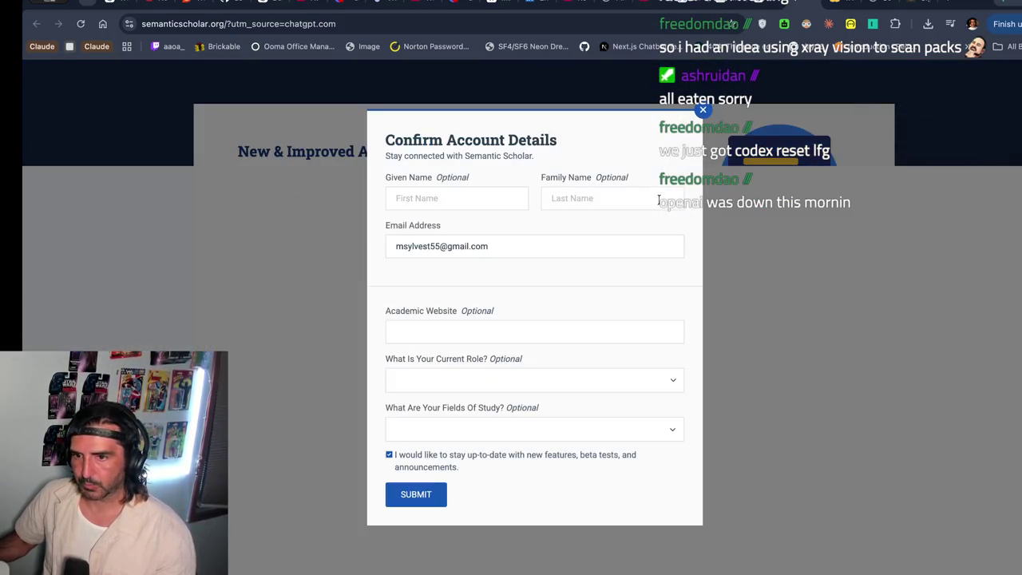
click(702, 109)
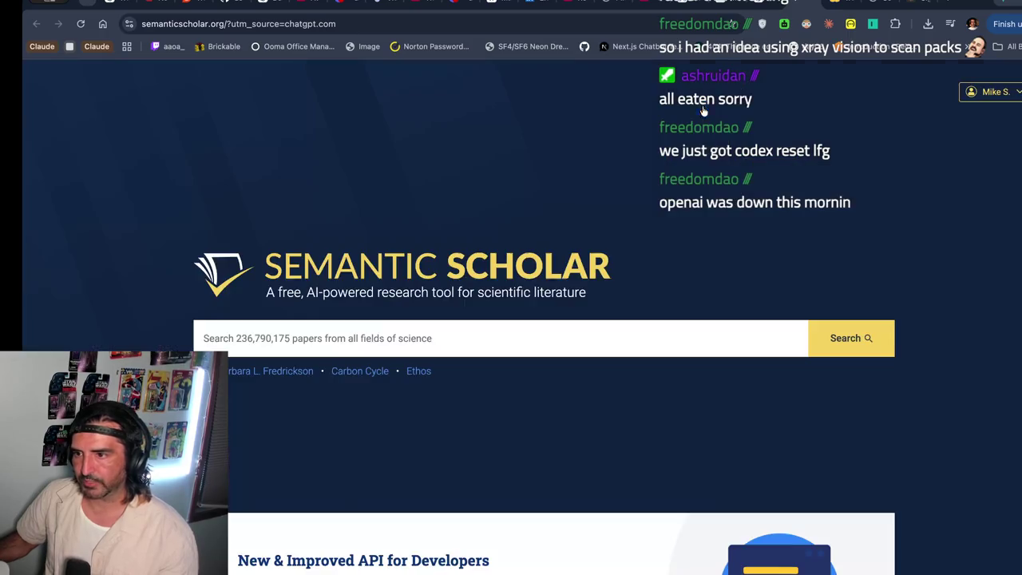
scroll(607, 238, down, 2)
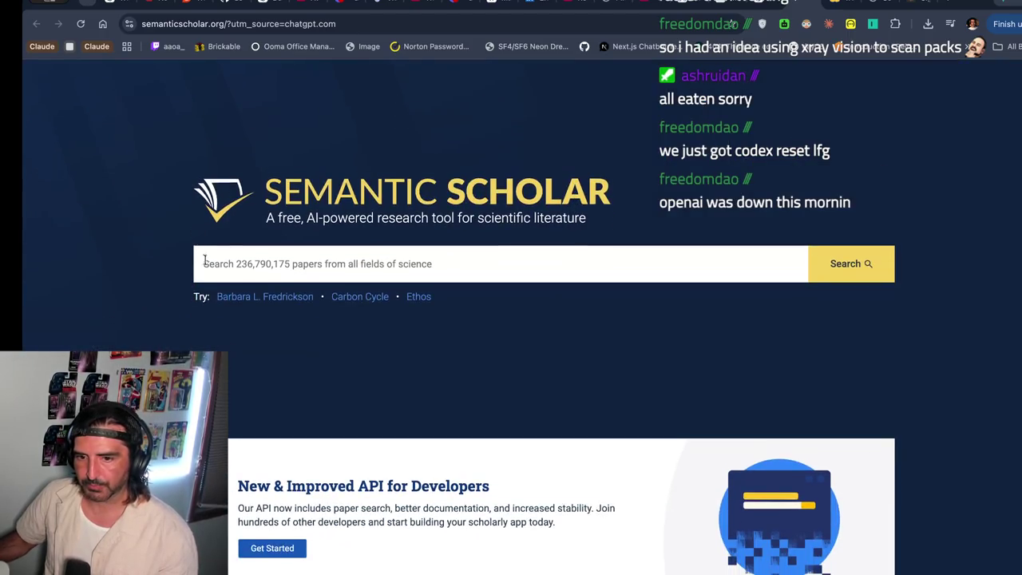
scroll(452, 325, down, 5)
scroll(452, 325, down, 3)
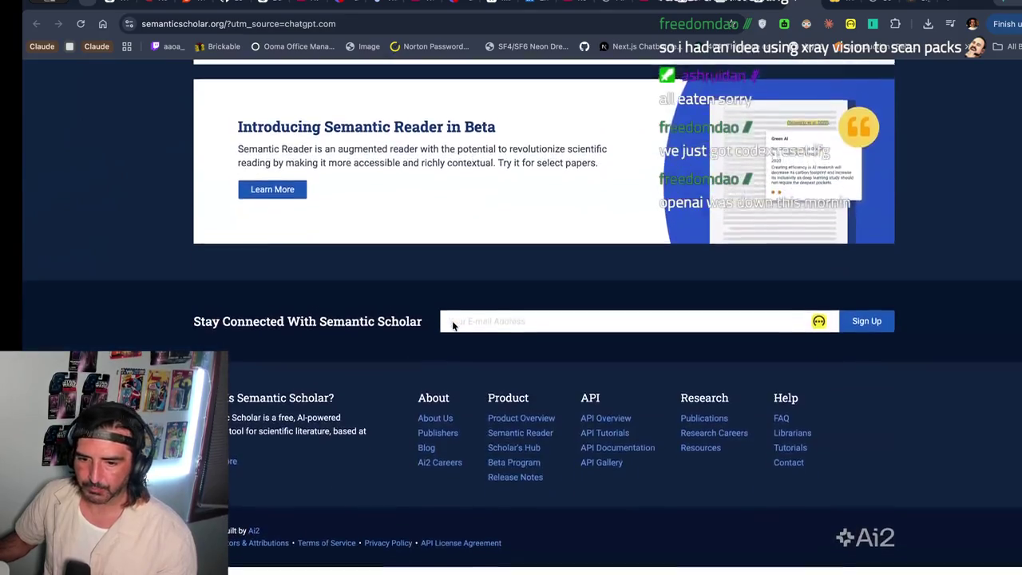
- Read the product overview, highlighting the headline and the 214 million papers search paragraph
click(535, 427)
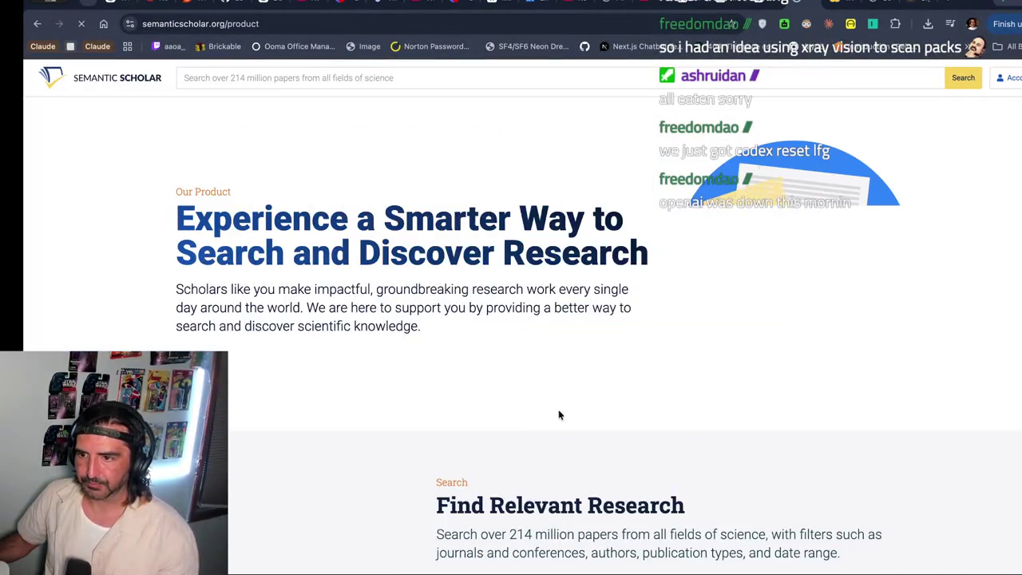
drag(258, 125, 316, 356)
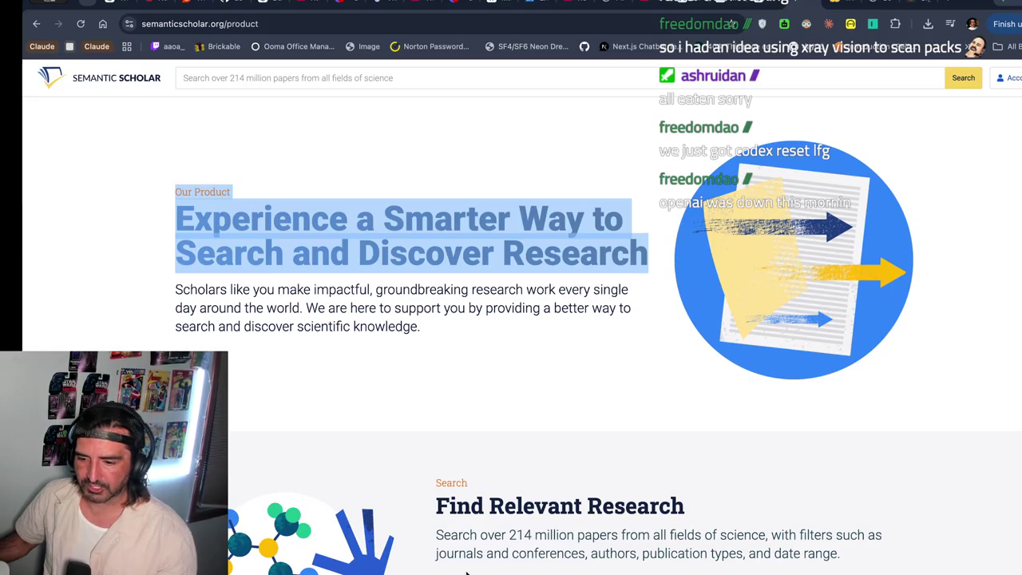
key(super+Tab)
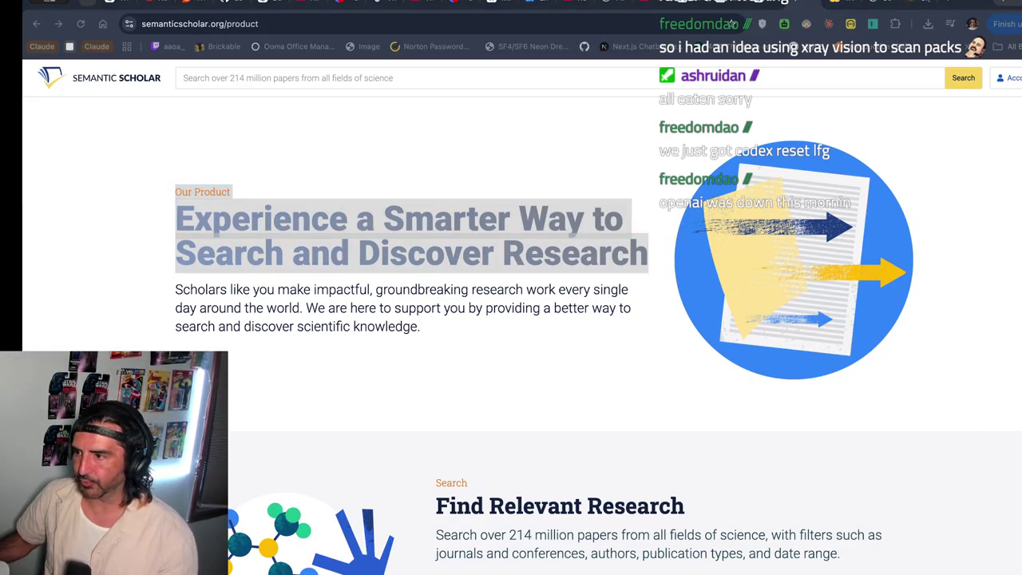
key(super+Tab)
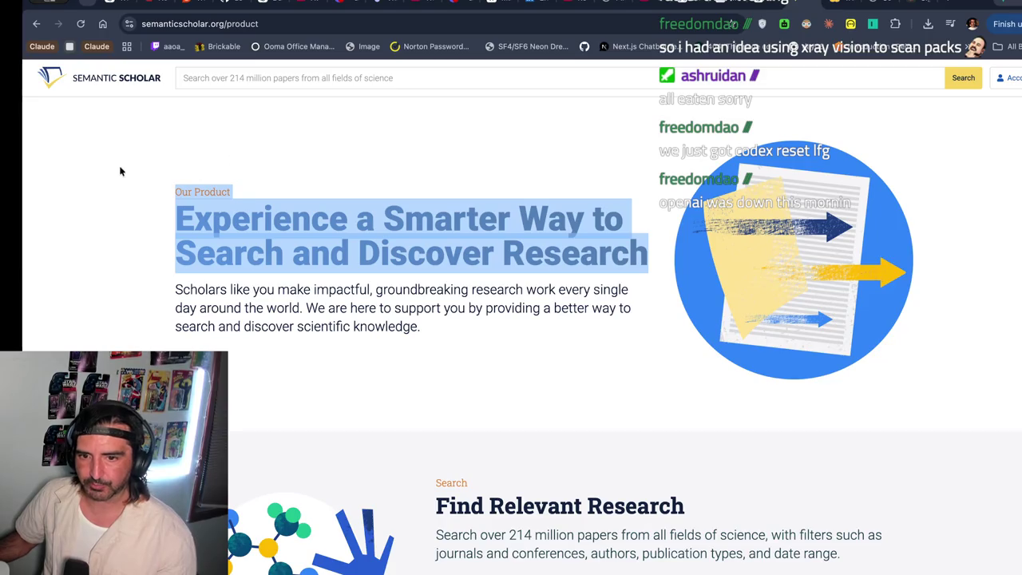
scroll(199, 285, down, 5)
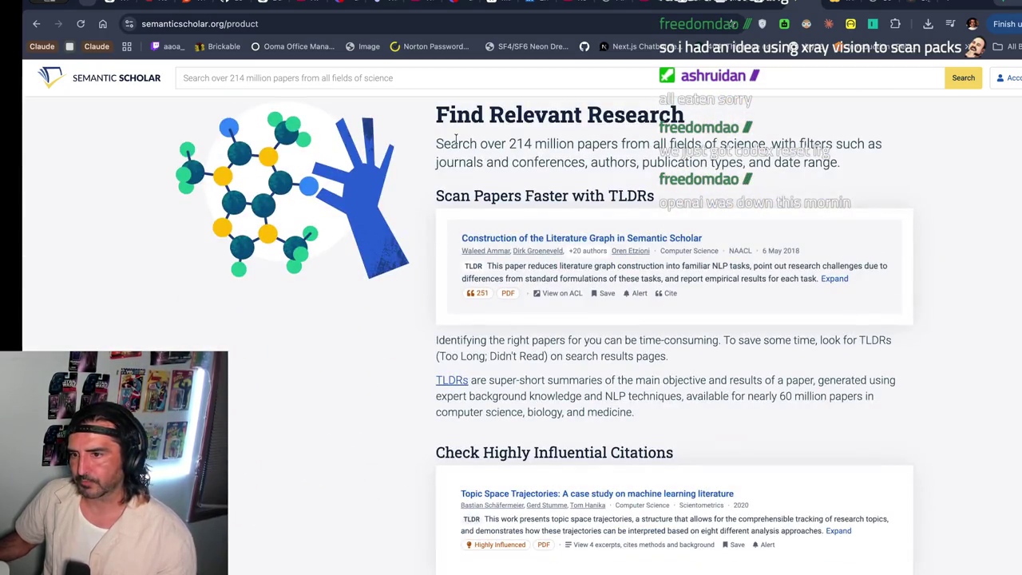
drag(457, 142, 562, 203)
scroll(588, 203, down, 1)
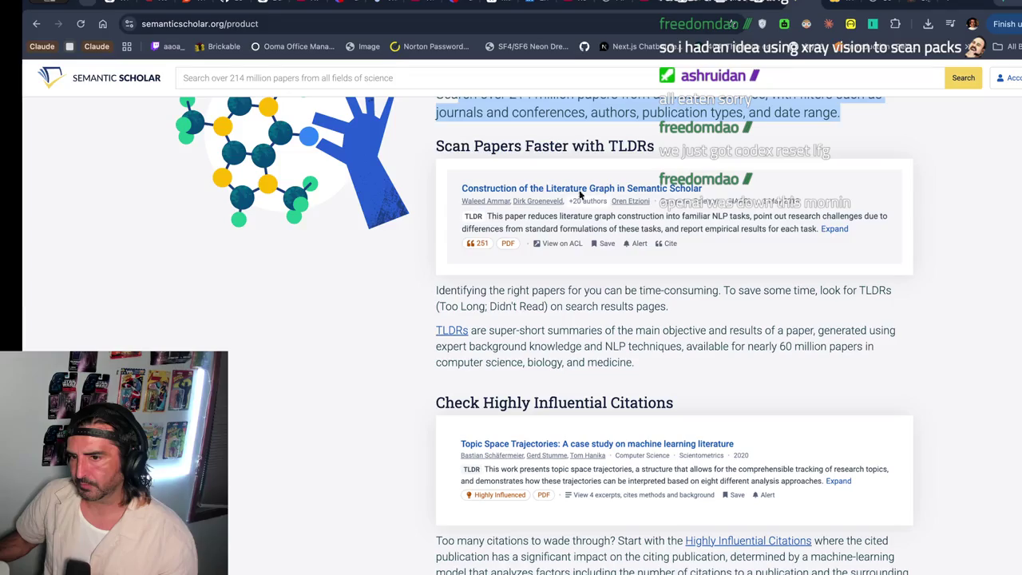
scroll(440, 230, down, 1)
mouse_move(440, 230)
mouse_down()
mouse_move(439, 347)
mouse_move(474, 367)
mouse_up()
scroll(473, 367, down, 3)
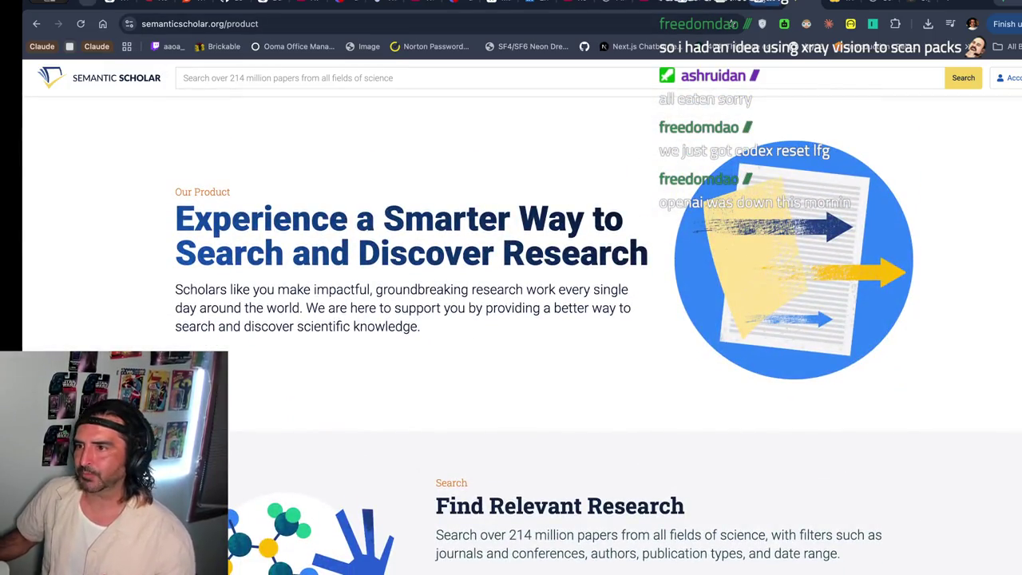
- Close Semantic Scholar and return to the ChatGPT conversation
key(super+w)
scroll(433, 245, up, 2)
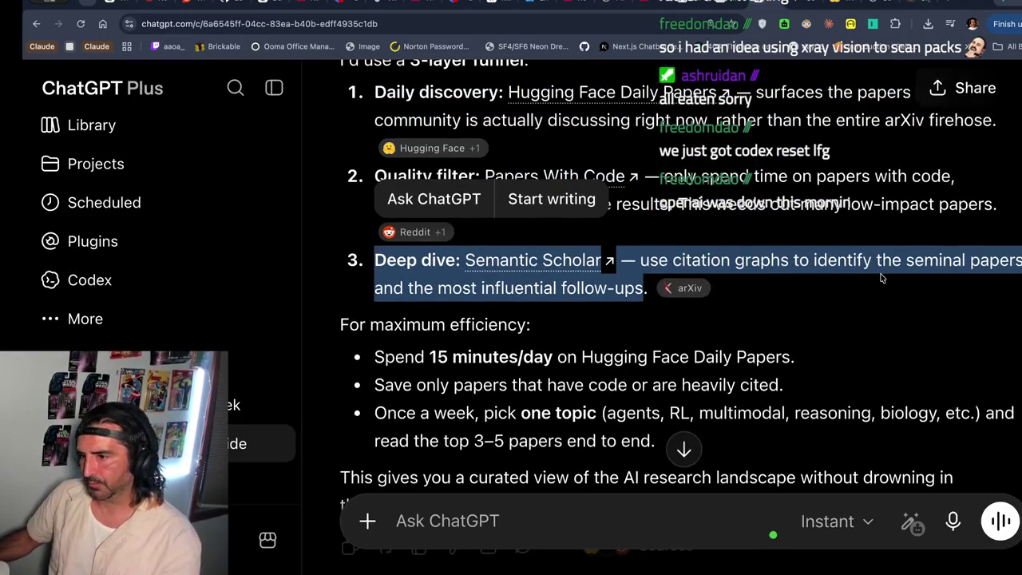
scroll(463, 359, down, 2)
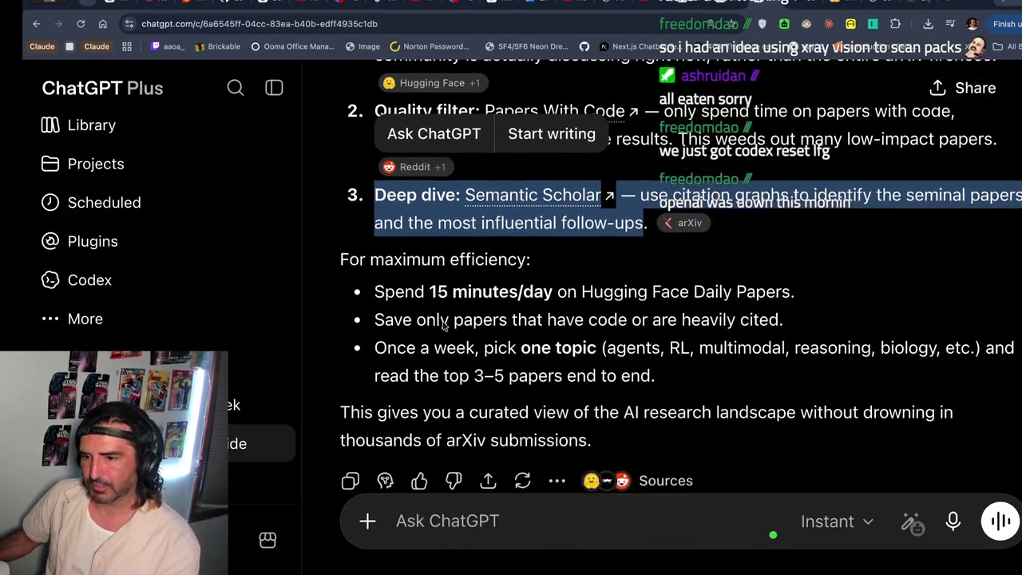
- Copy the curl fetch command from the Claude Code terminal
click(598, 298)
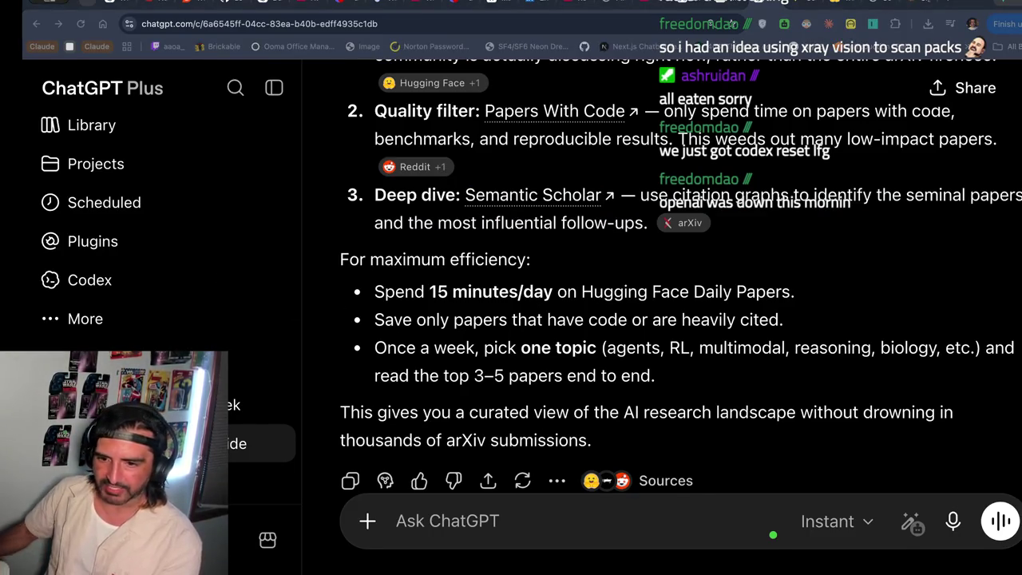
key(super+Tab)
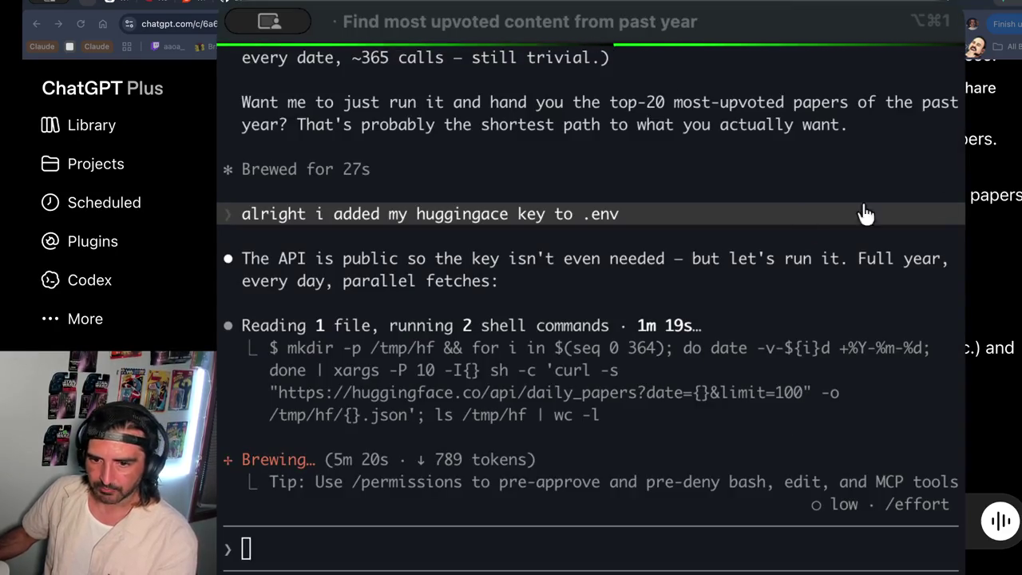
drag(427, 280, 821, 381)
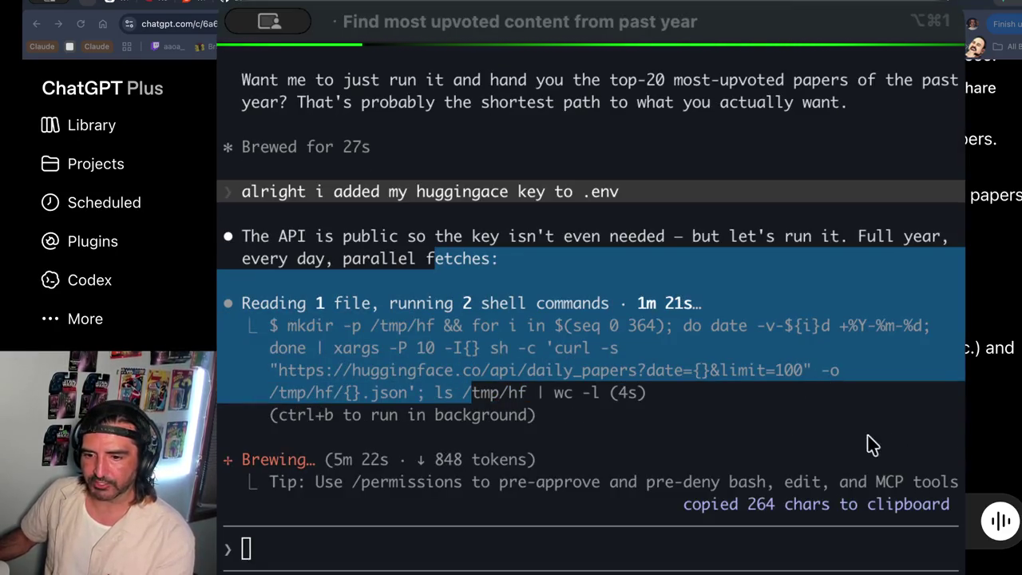
key(super+Tab)
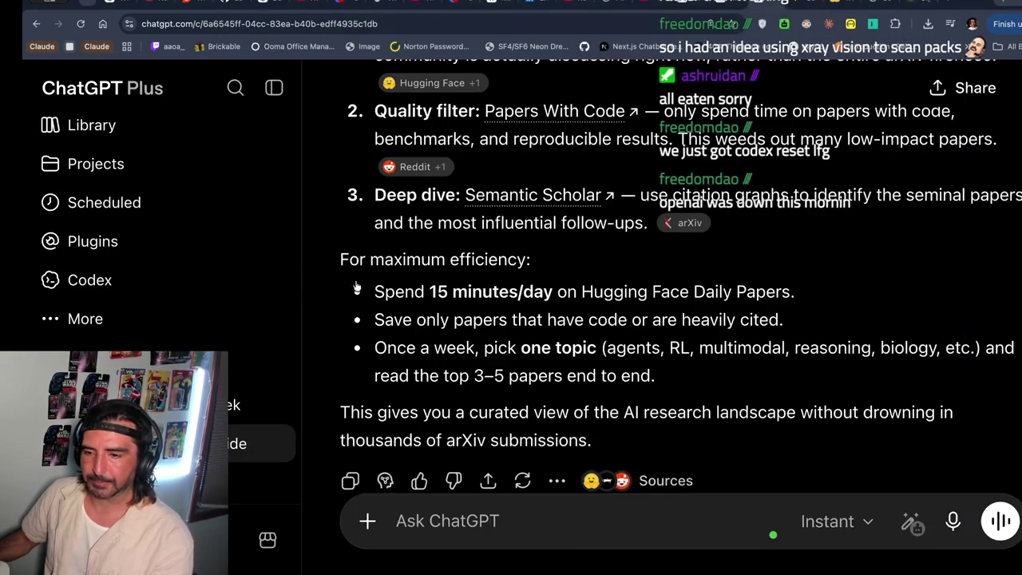
- Ask ChatGPT whether Google Scholar can find the AI papers cited most this last year
click(424, 520)
text(is hte)
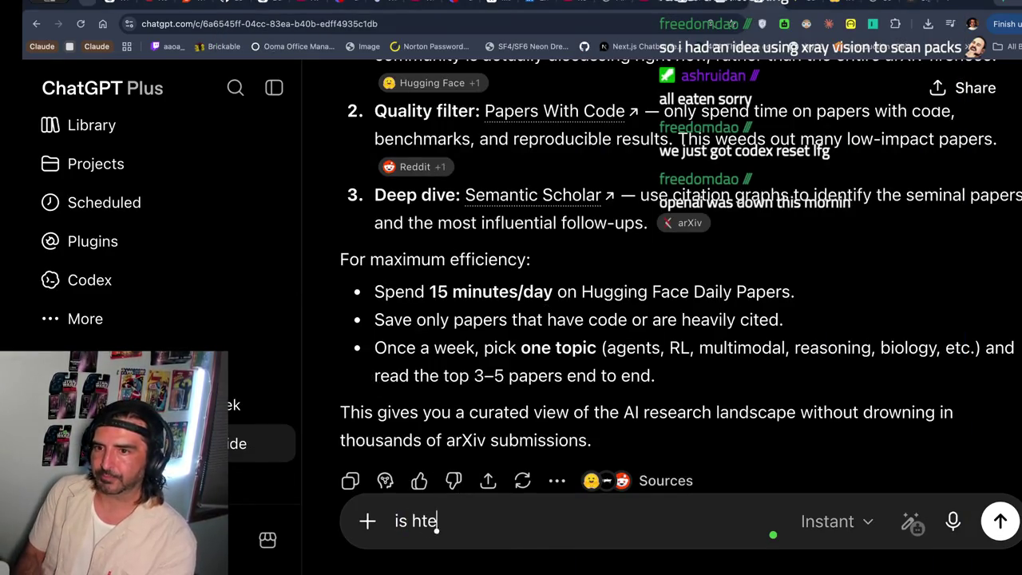
text(re a way to se)
key(BackSpace)
key(BackSpace)
text(serch google scholar for ai)
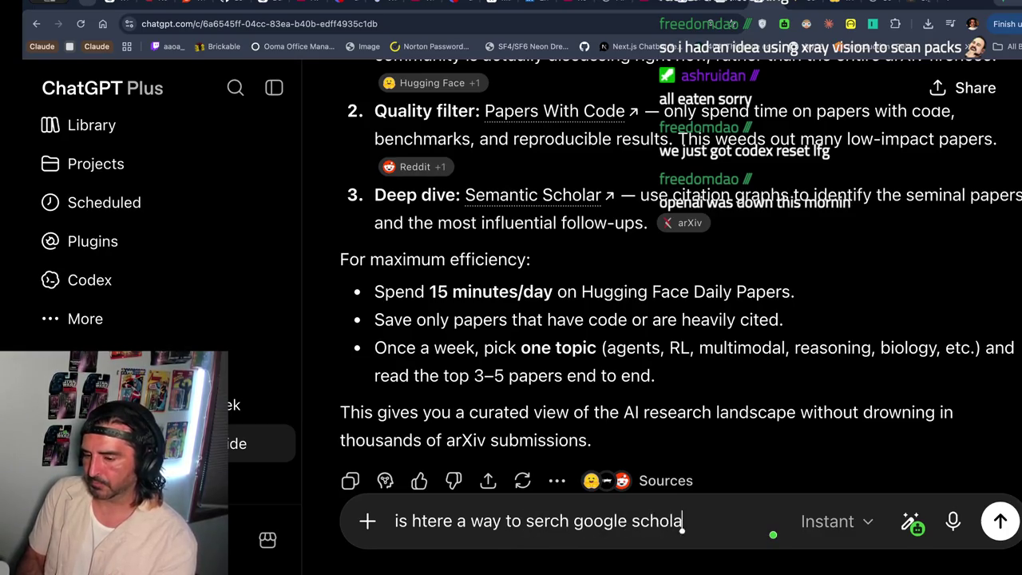
text( papers that )
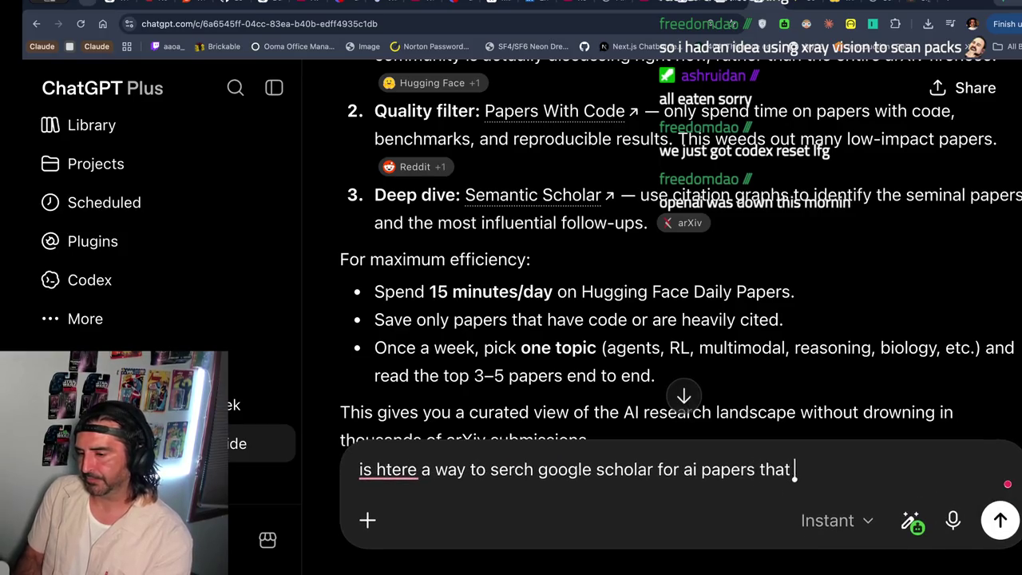
text(have beensorted)
key(BackSpace)
key(BackSpace)
key(BackSpace)
text(cited the most the)
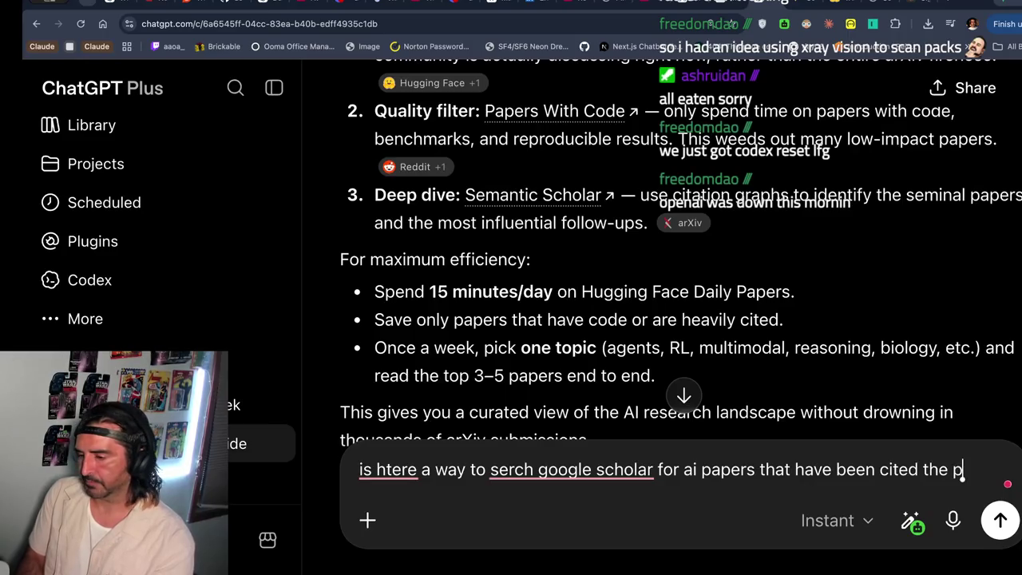
key(BackSpace)
key(BackSpace)
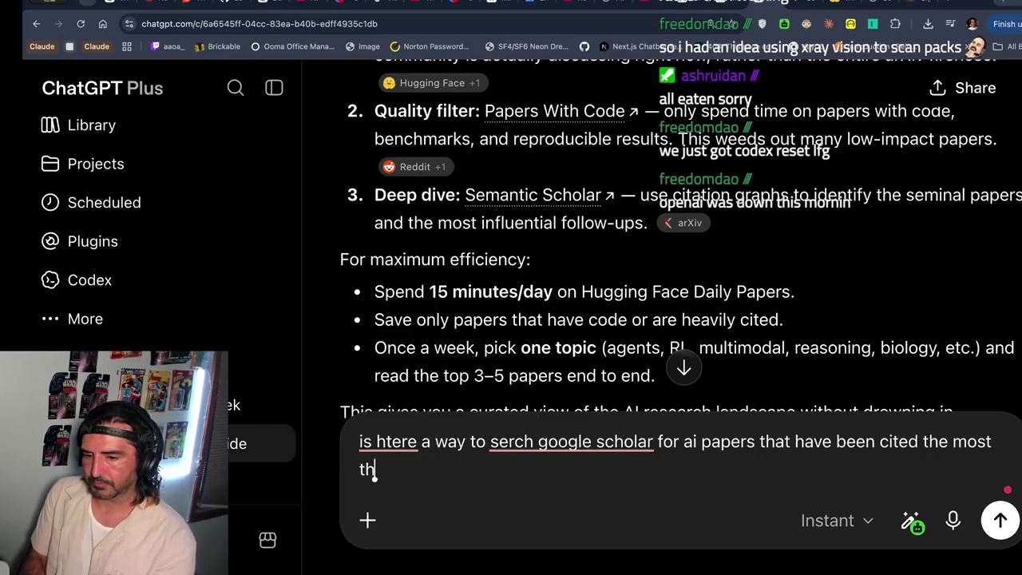
text(is last year)
key(Return)
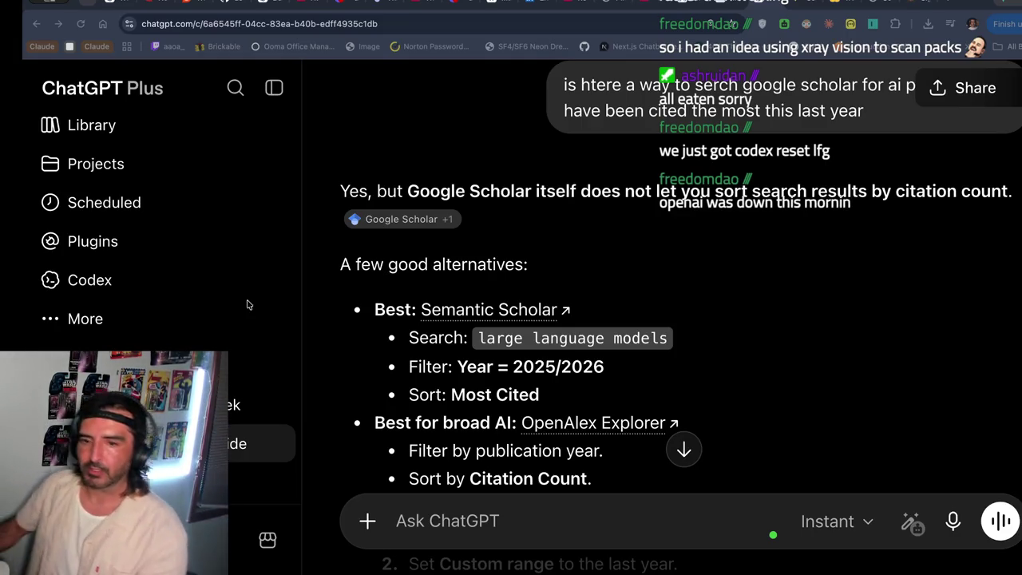
click(689, 6)
scroll(570, 188, right, 5)
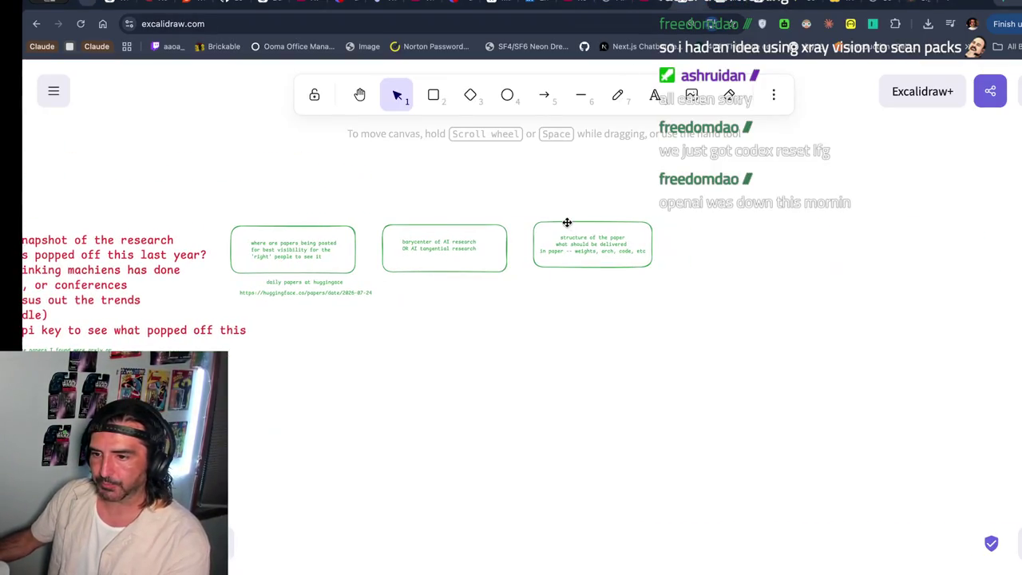
- Open the text of the third and first green boxes for editing
double_click(556, 232)
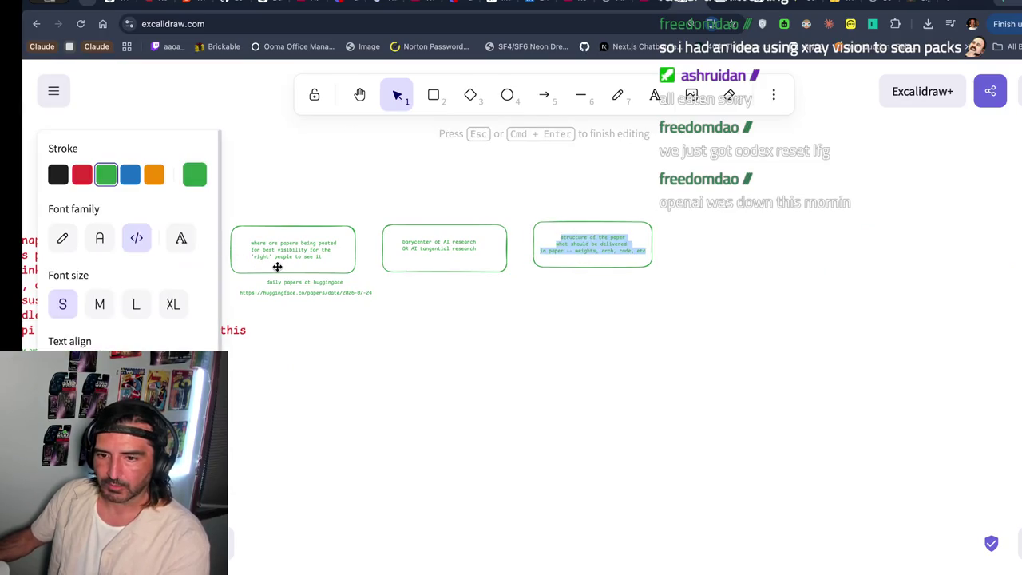
click(268, 239)
double_click(272, 241)
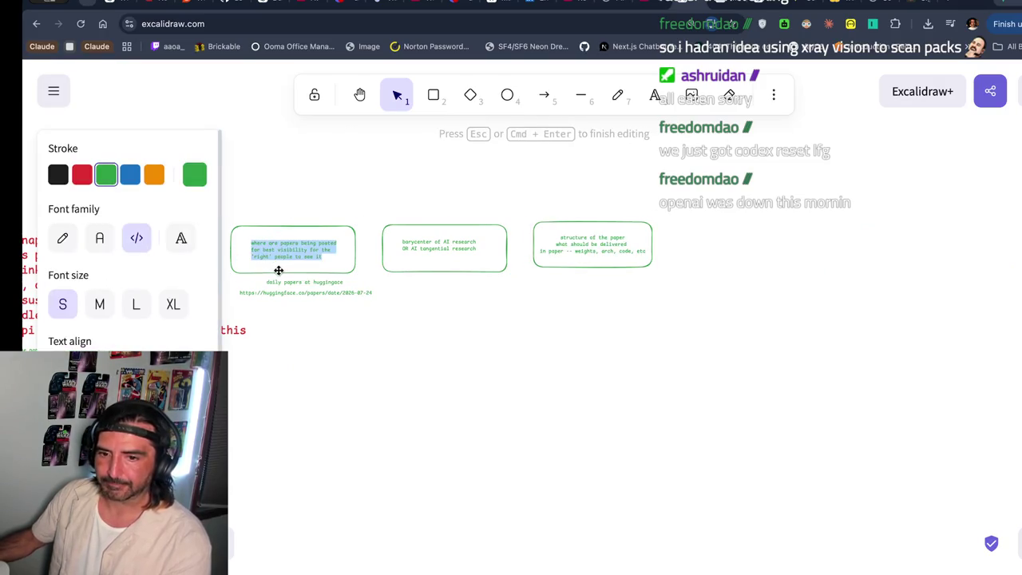
click(654, 94)
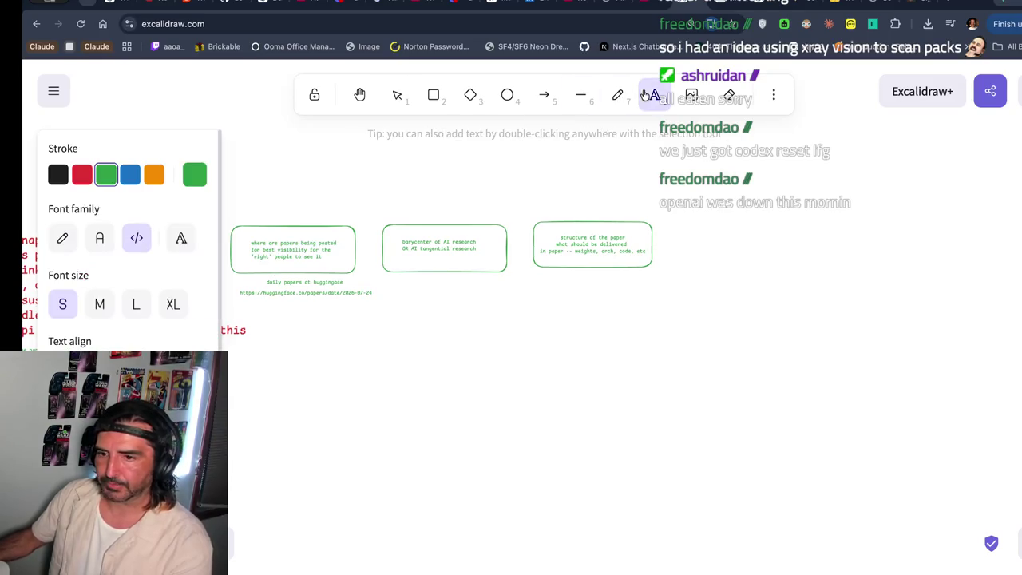
- Add an XL text line above the boxes saying it depends on the paper's end goal
click(332, 344)
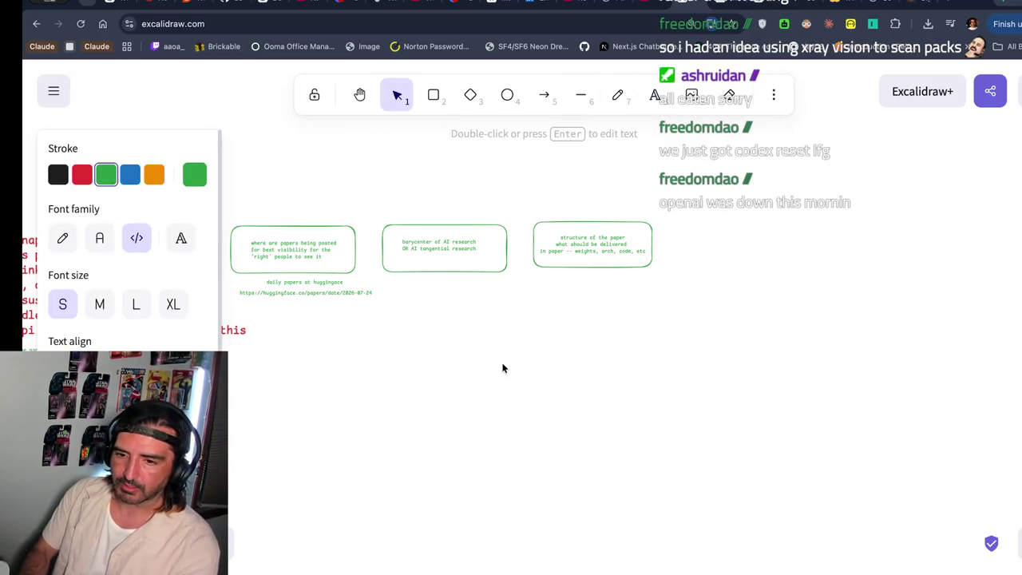
click(652, 95)
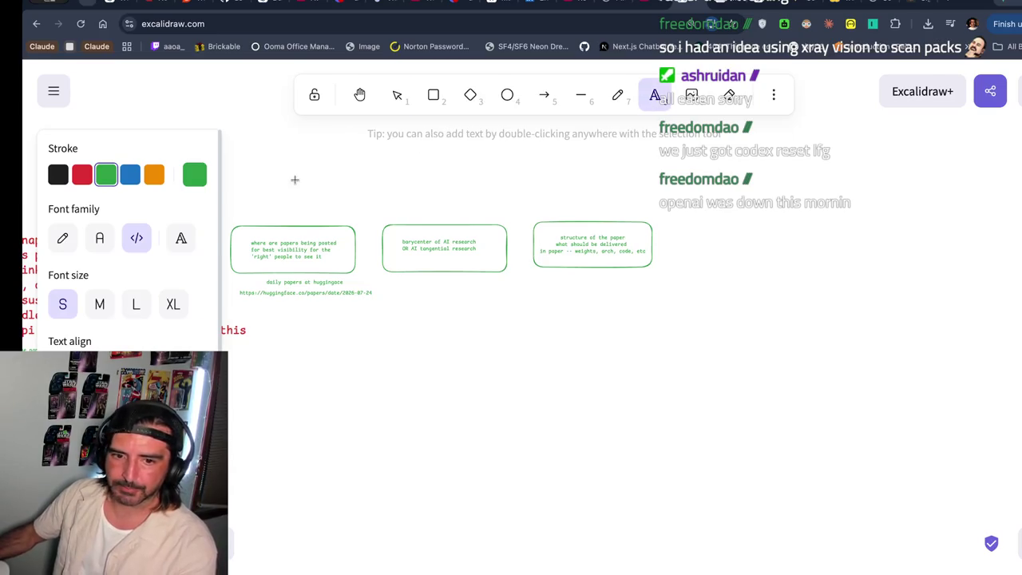
click(173, 303)
click(332, 191)
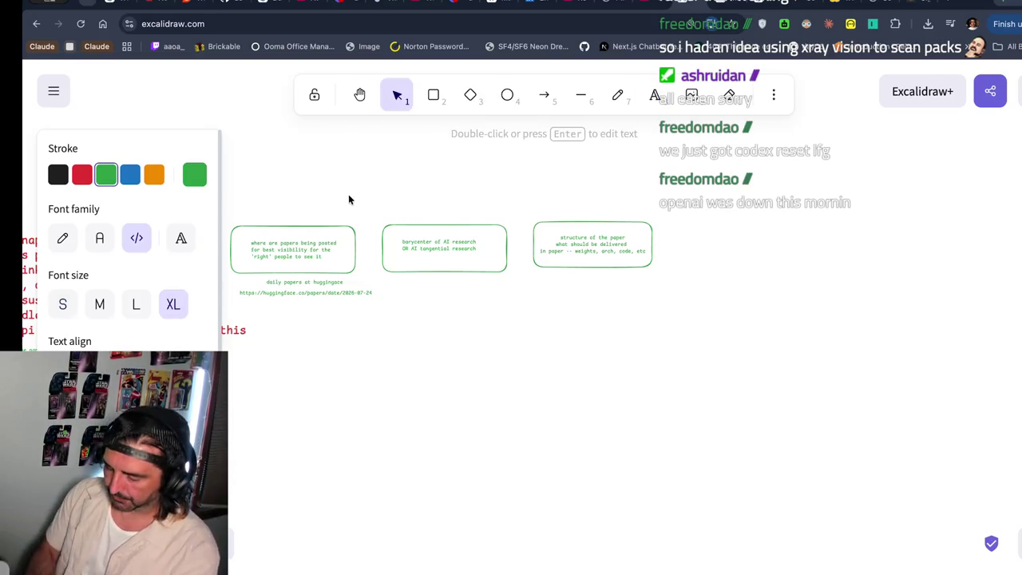
text(- its really going to depen)
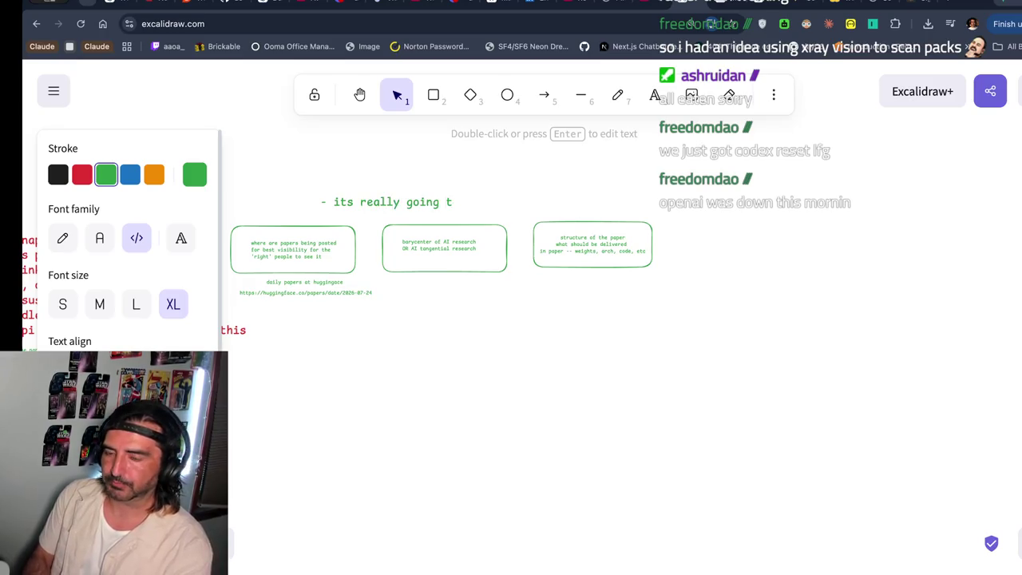
text(d on the end goal of the paper)
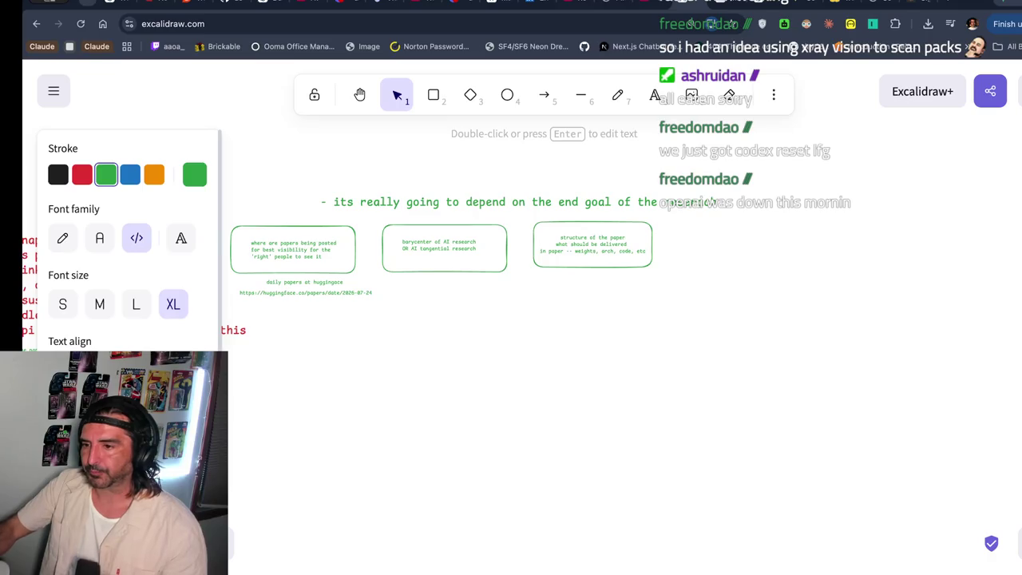
click(655, 94)
- Move the end-goal sentence higher on the canvas
click(799, 201)
click(739, 200)
double_click(698, 197)
click(670, 197)
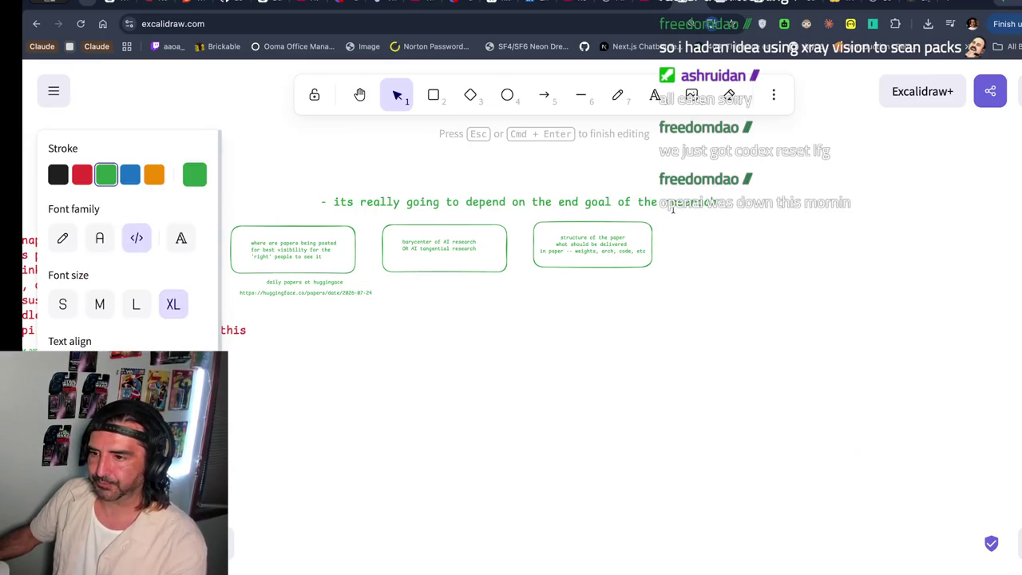
click(628, 213)
drag(628, 210, 622, 159)
- Add a second line 'marketing, IP, or networking' under the end-goal sentence
double_click(622, 160)
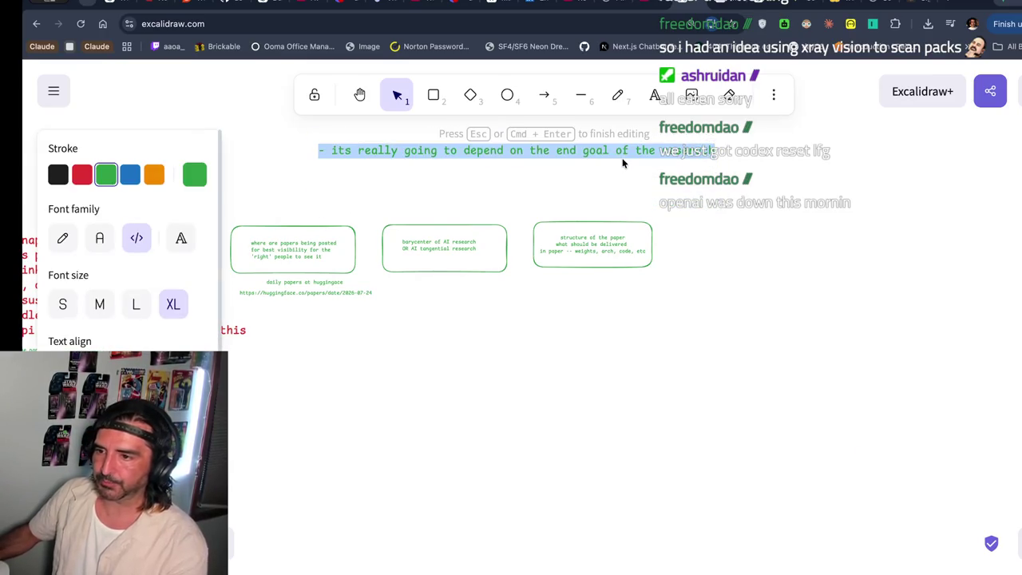
click(700, 150)
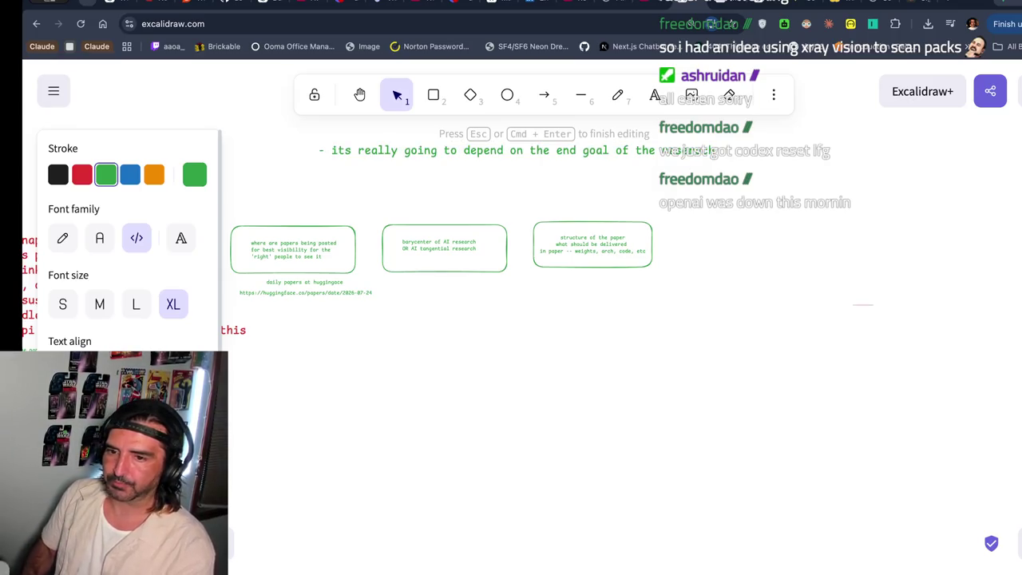
key(Return)
text(markeeting)
key(BackSpace)
key(BackSpace)
key(BackSpace)
text(ting)
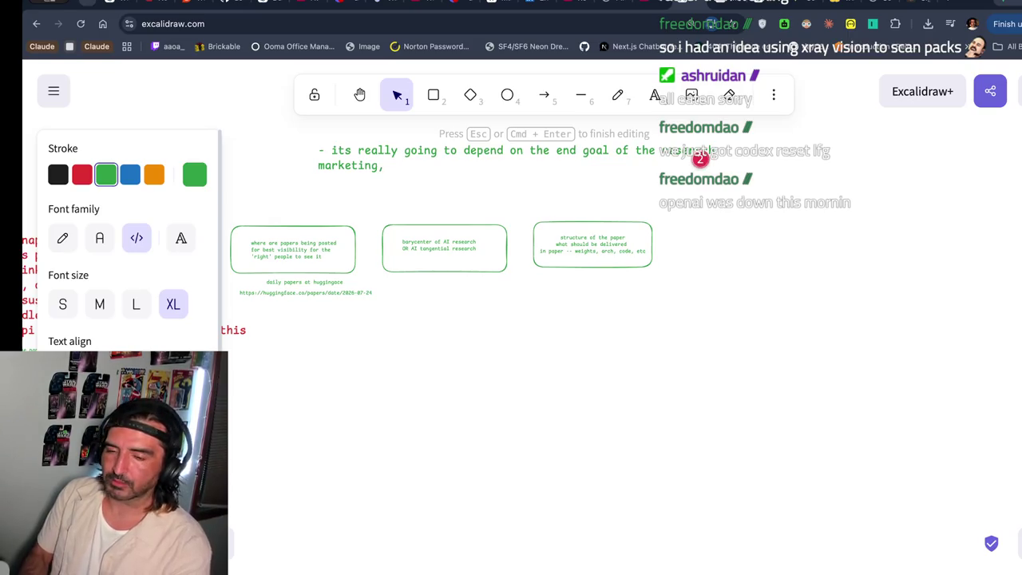
key(BackSpace)
text(IP)
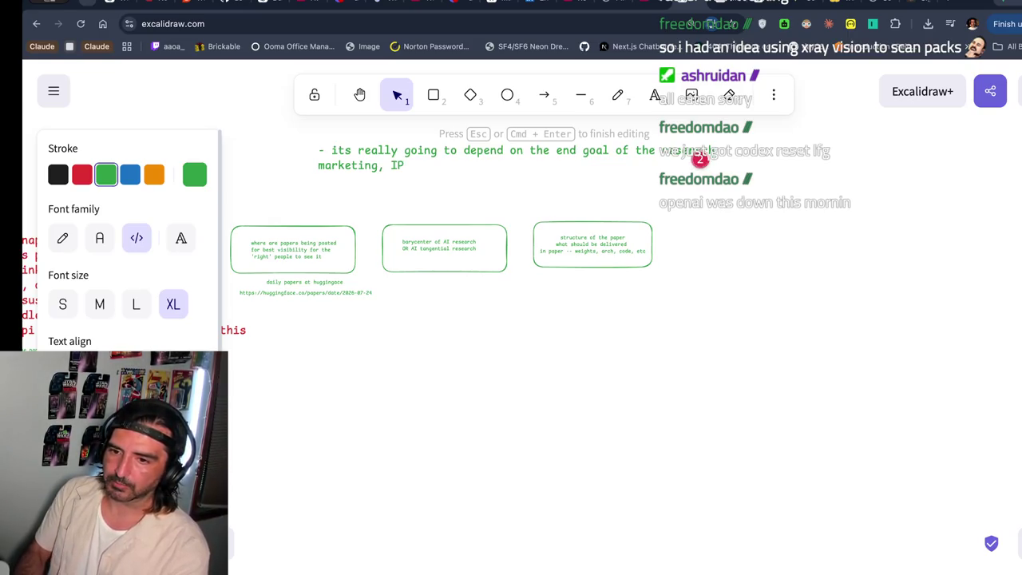
text(, or networking)
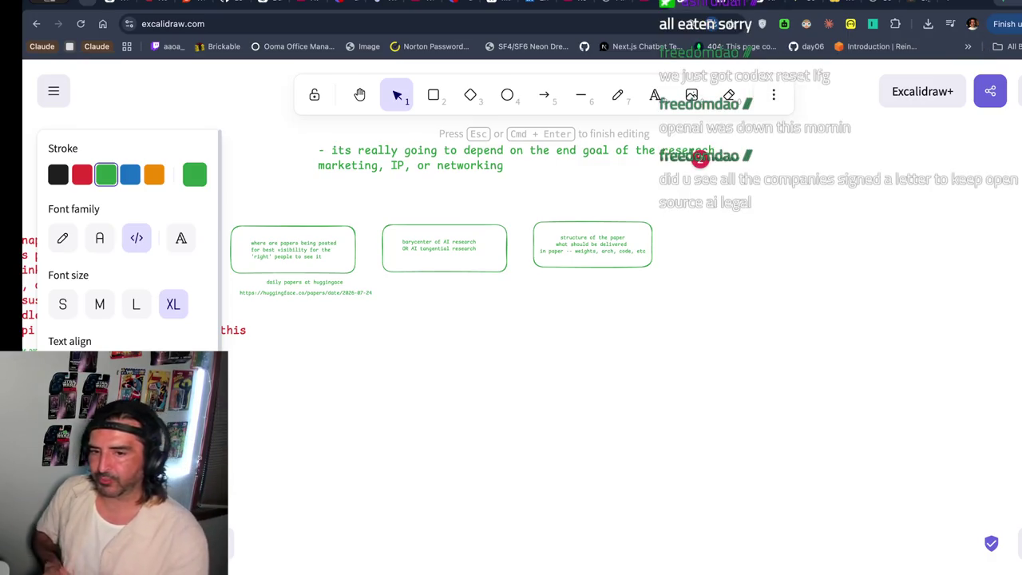
click(568, 199)
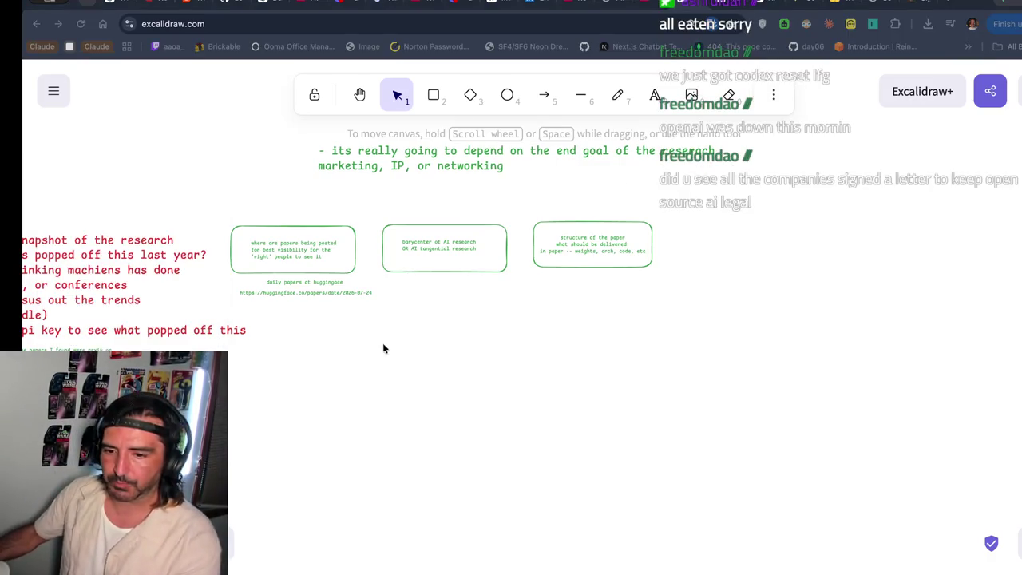
key(super+Tab)
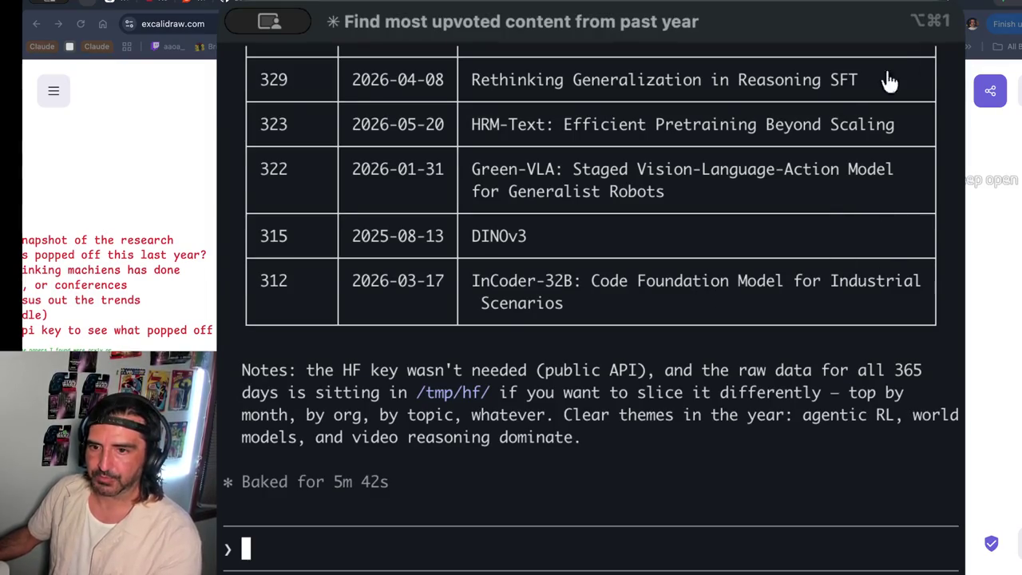
- Copy the top 25 papers summary from Claude Code's output
scroll(642, 122, up, 1)
scroll(589, 149, up, 15)
scroll(589, 149, down, 8)
scroll(588, 153, up, 10)
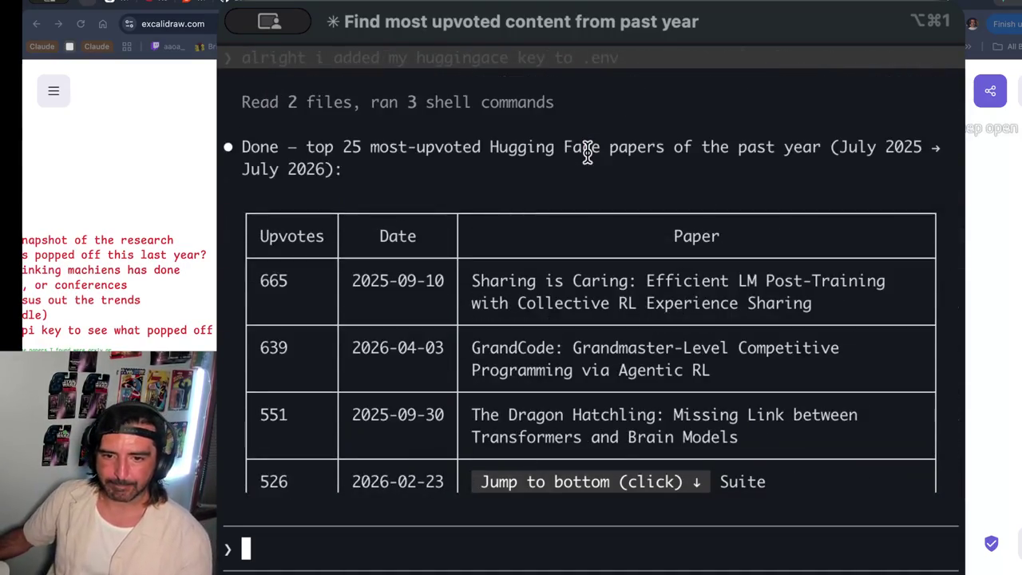
drag(375, 127, 548, 315)
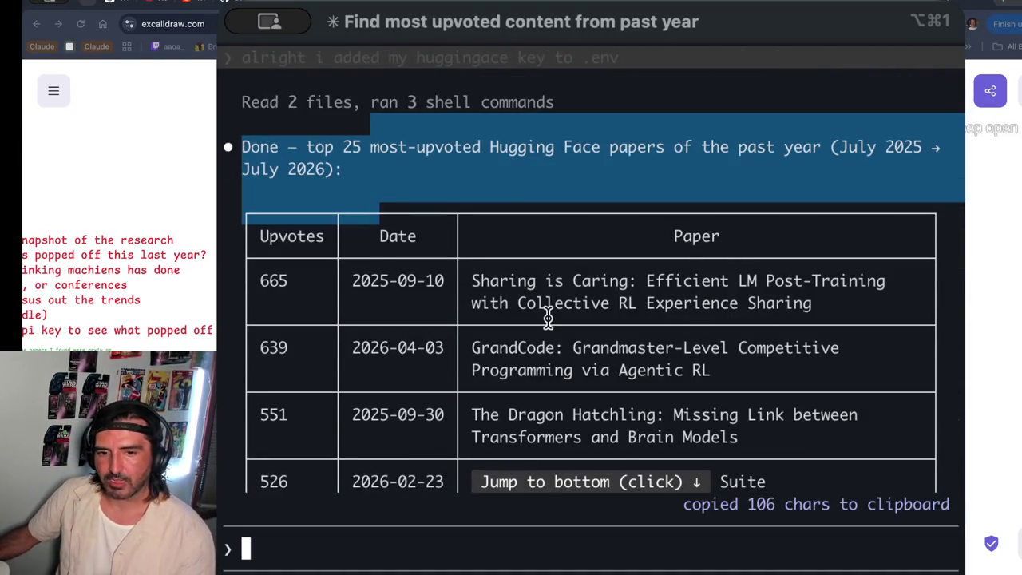
scroll(547, 317, down, 1)
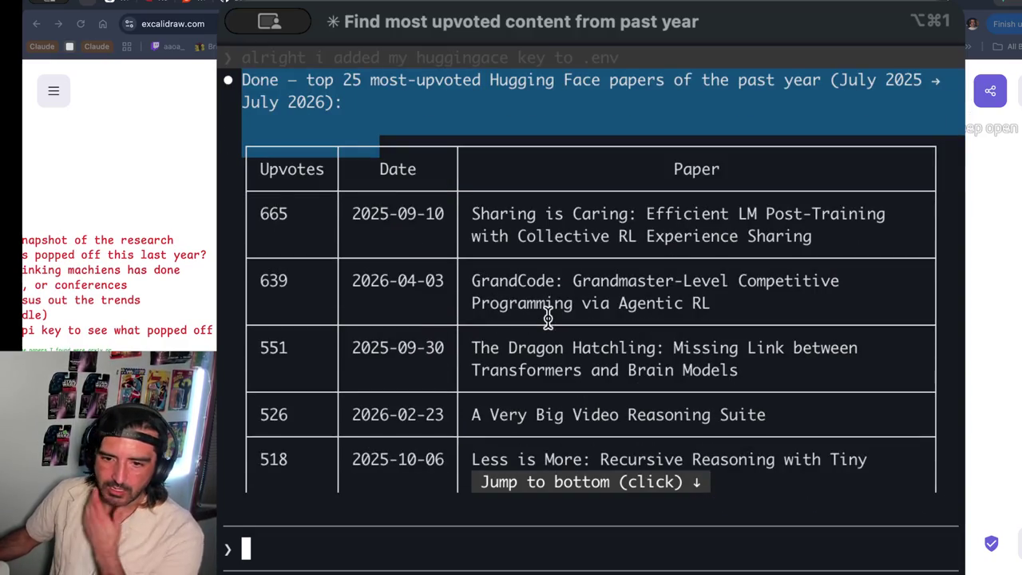
scroll(548, 318, down, 15)
- Ask Claude Code to save the names as markdown file 'most cited ai papers this past year'
text(save thes)
text(e f)
key(BackSpace)
text(names to a)
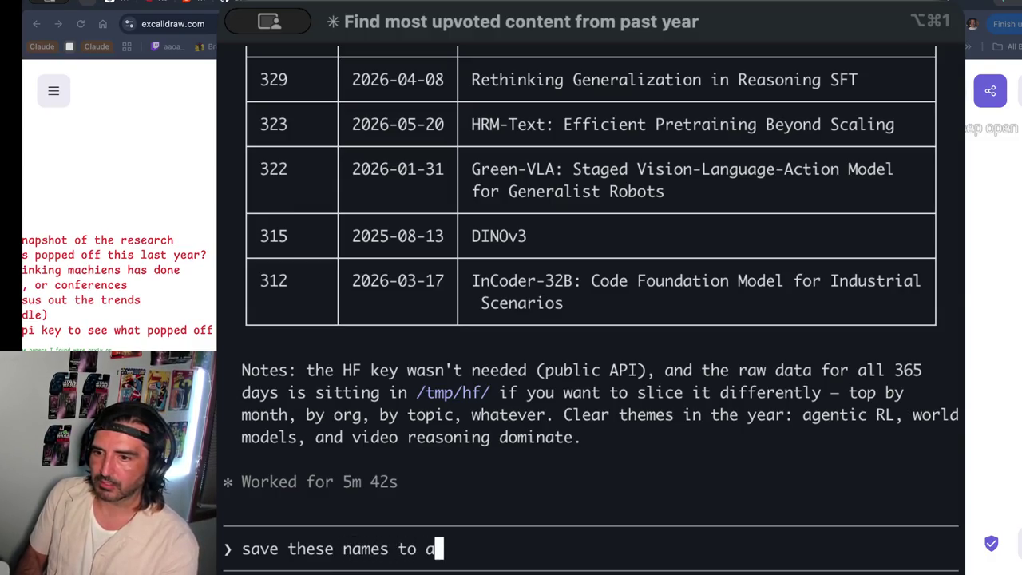
text( markdownf ile)
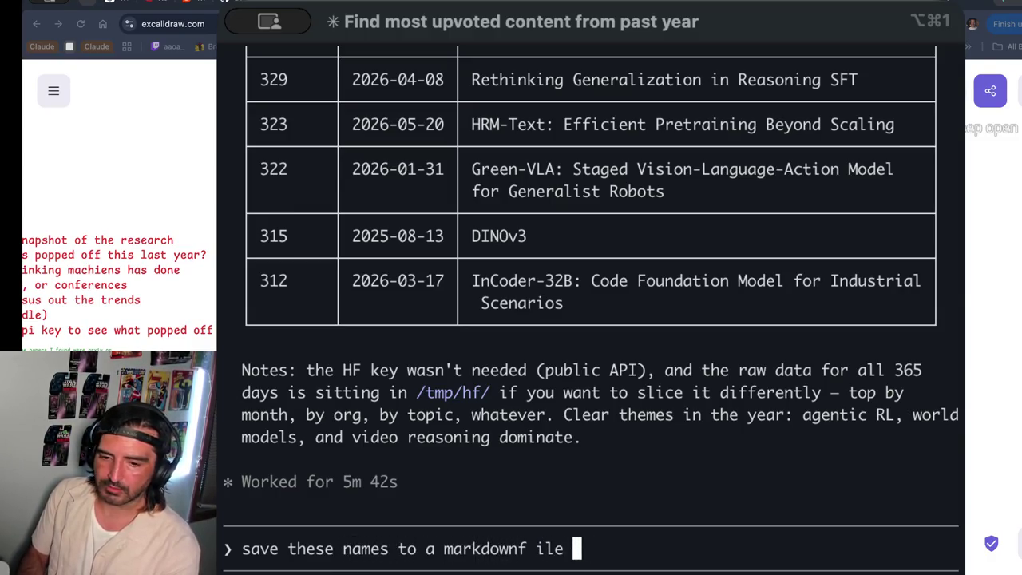
key(BackSpace)
key(BackSpace)
key(BackSpace)
text(file named f)
key(BackSpace)
text(most s)
key(BackSpace)
text(cited ai papers this past year)
key(Return)
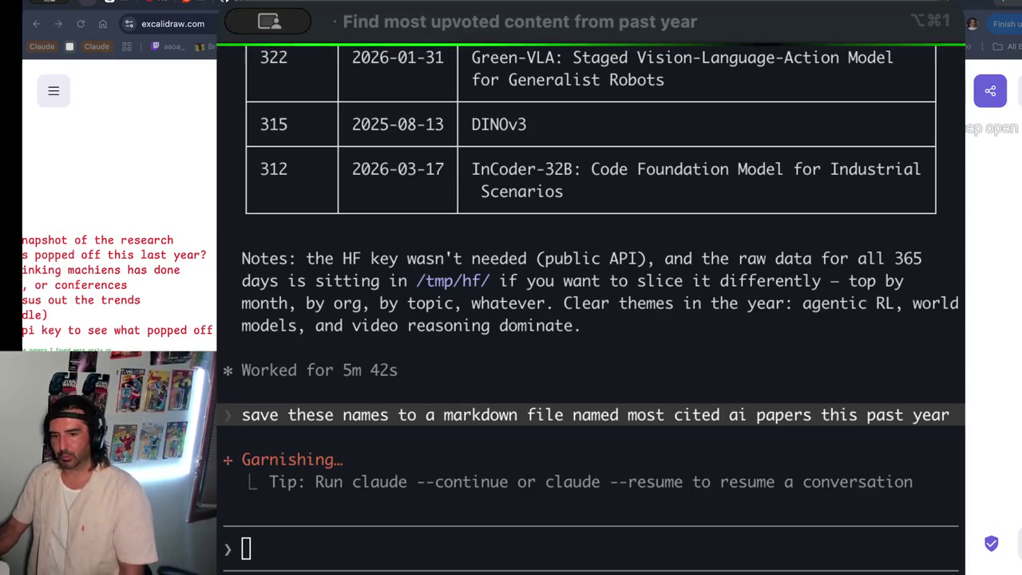
key(alt+super+1)
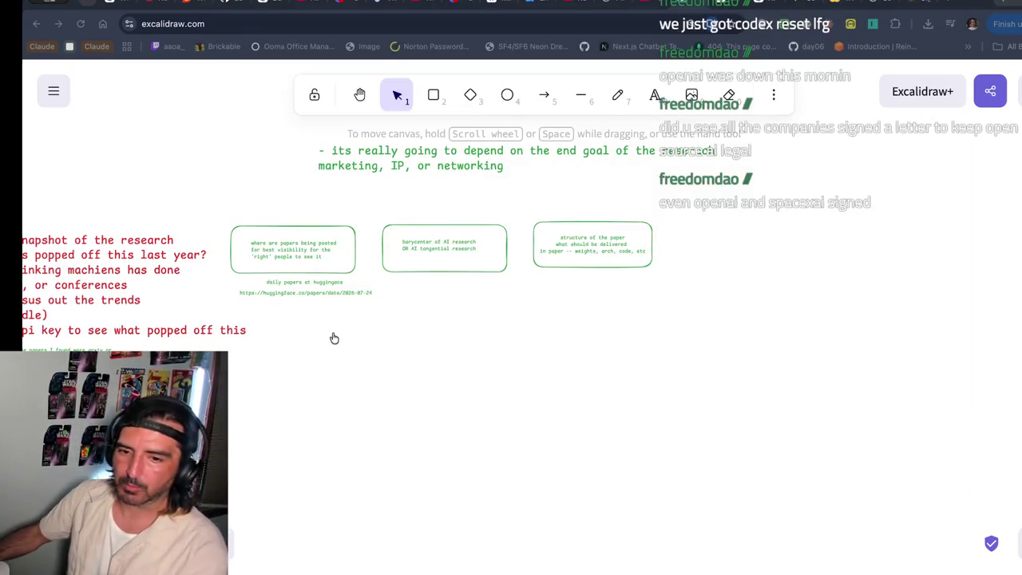
click(338, 3)
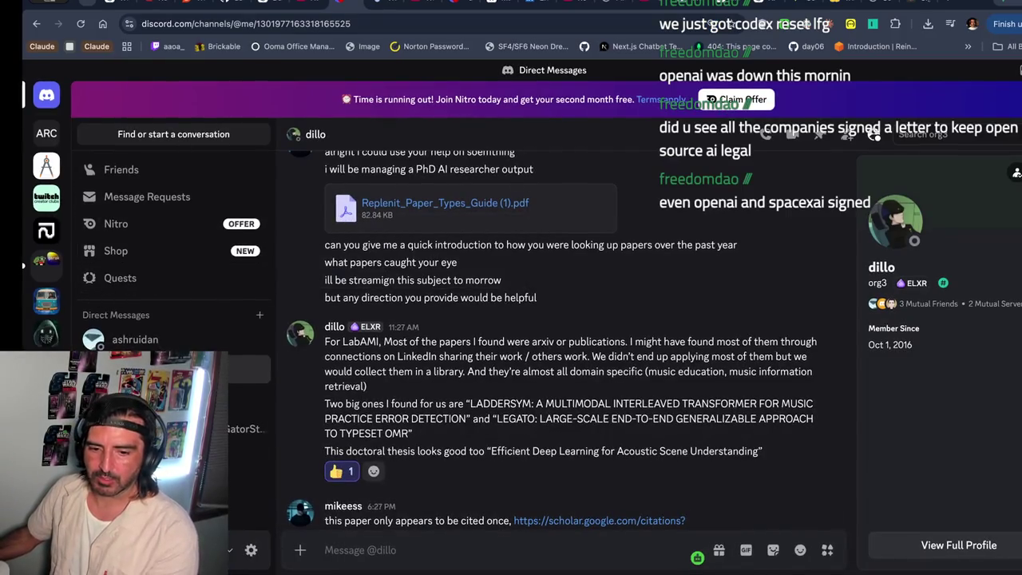
- Browse the Discord server's #misc and #lounge-bar channels, then go back to Excalidraw
click(46, 257)
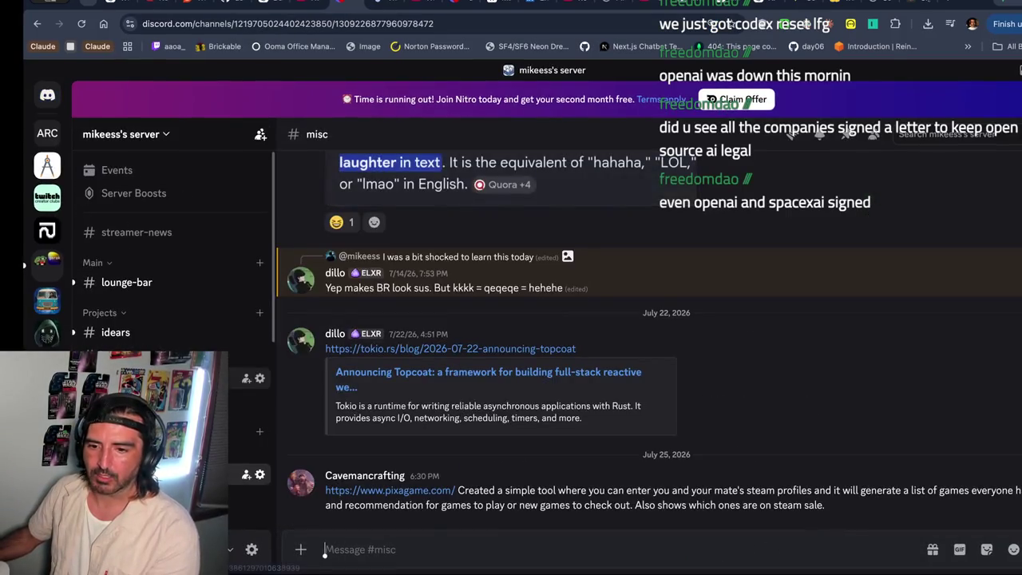
click(147, 281)
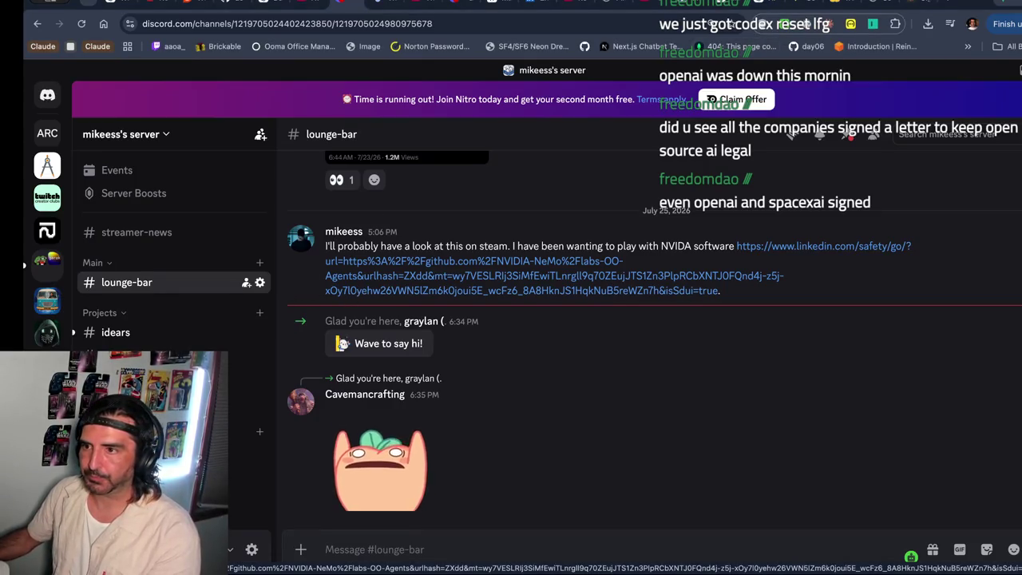
click(685, 5)
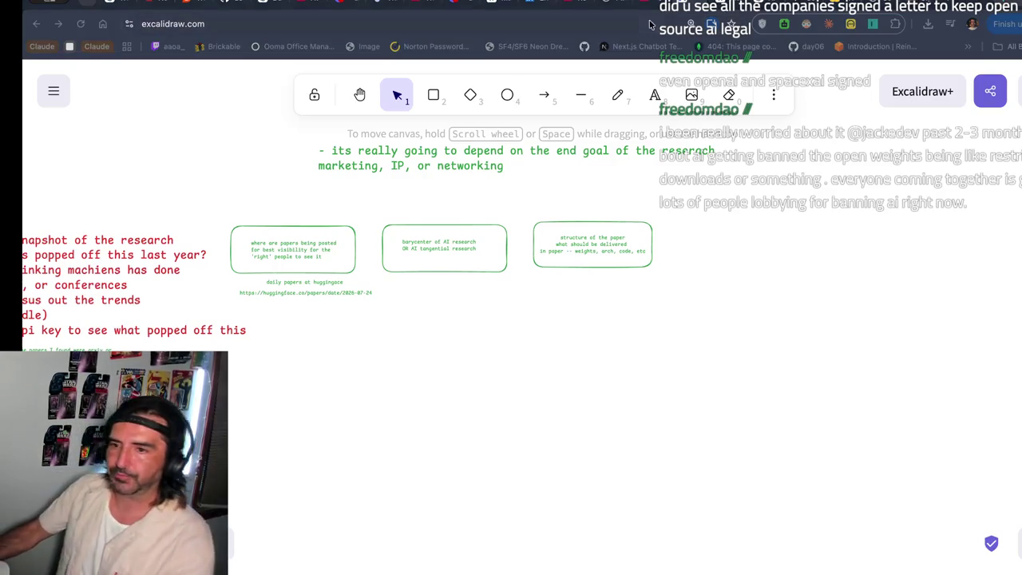
- Copy the save confirmation and the path of most-cited-ai-papers-this-past-year.md
key(super+Tab)
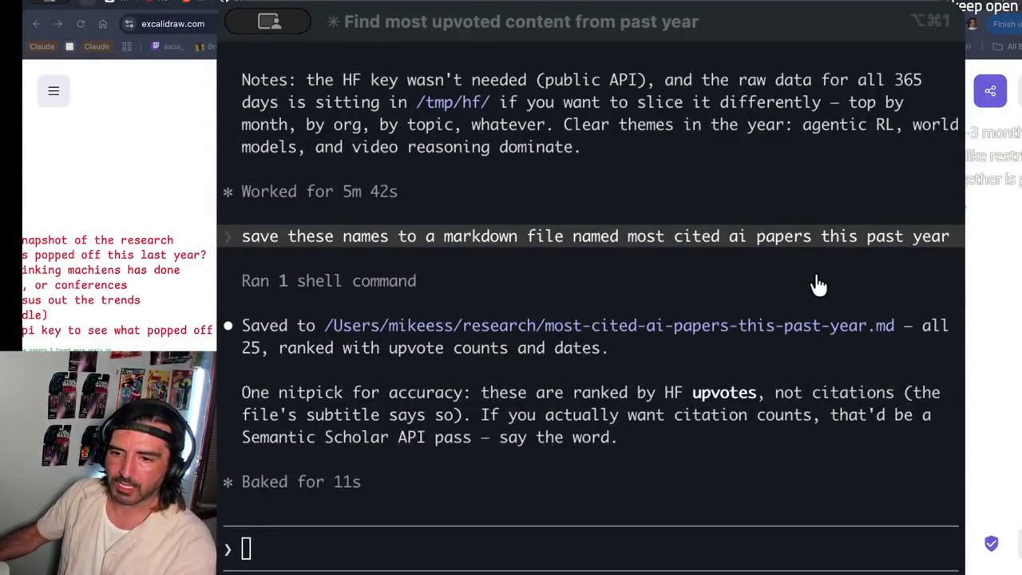
drag(328, 280, 331, 388)
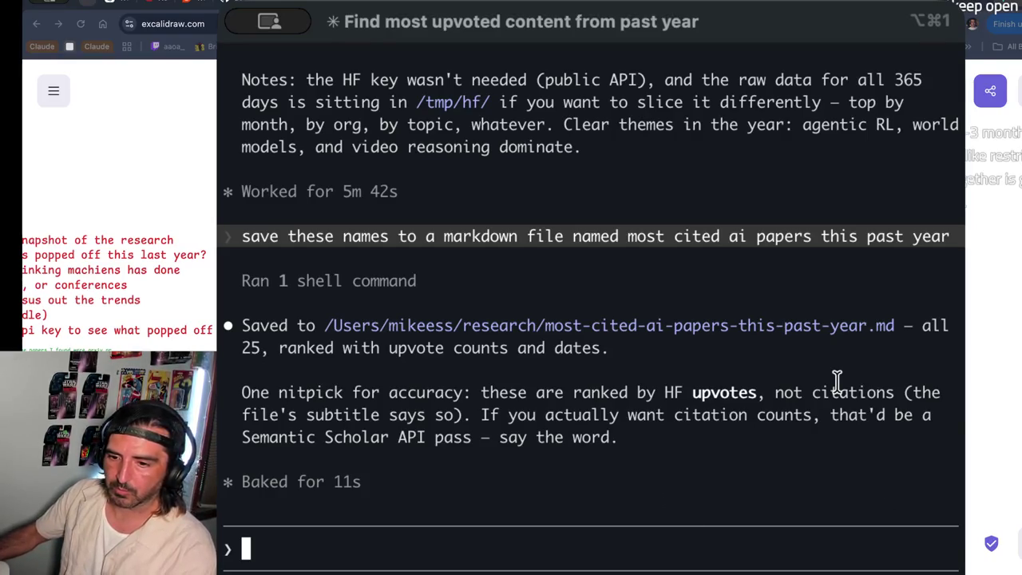
mouse_move(902, 325)
mouse_down()
mouse_move(459, 347)
mouse_move(328, 326)
mouse_up()
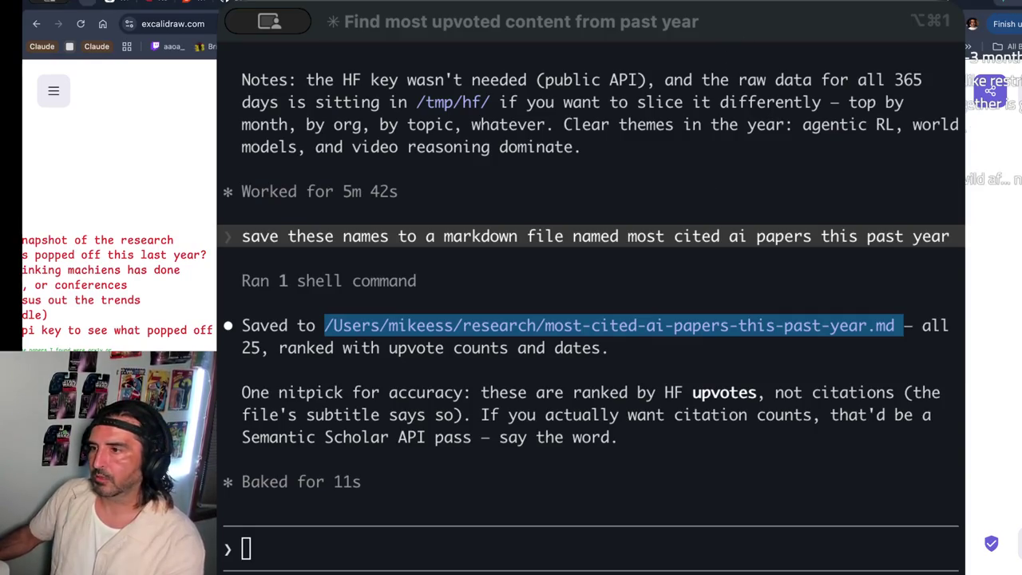
click(173, 24)
- Search 'markdown reader' and view the papers list rendered in Markdown Live Preview
text(markdown reader)
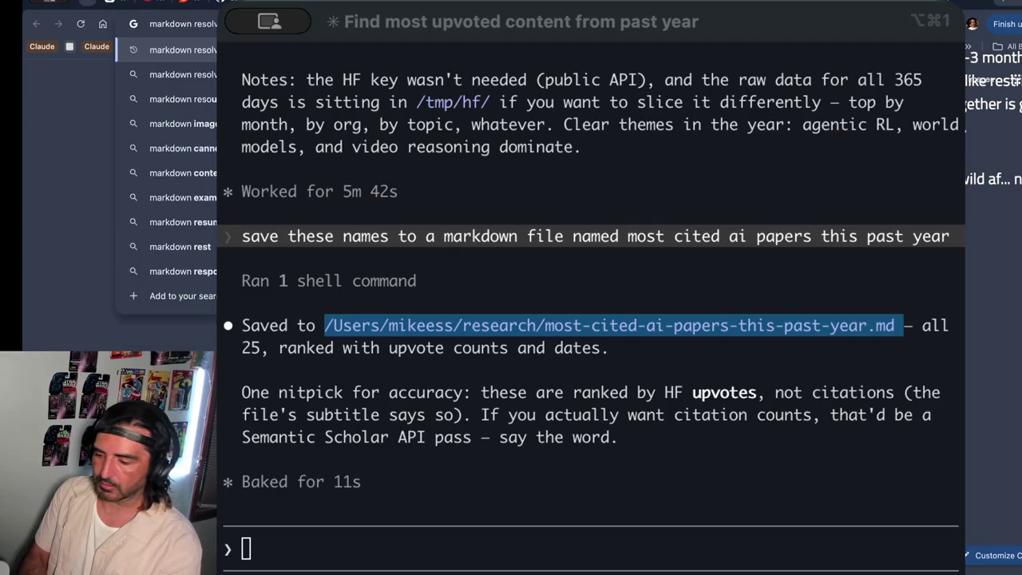
key(Return)
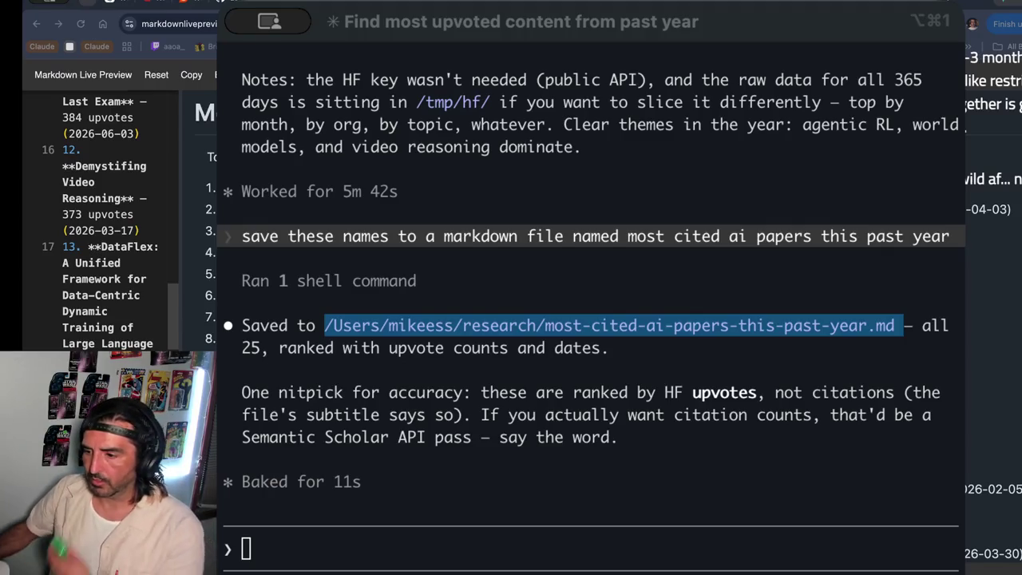
key(alt+super+1)
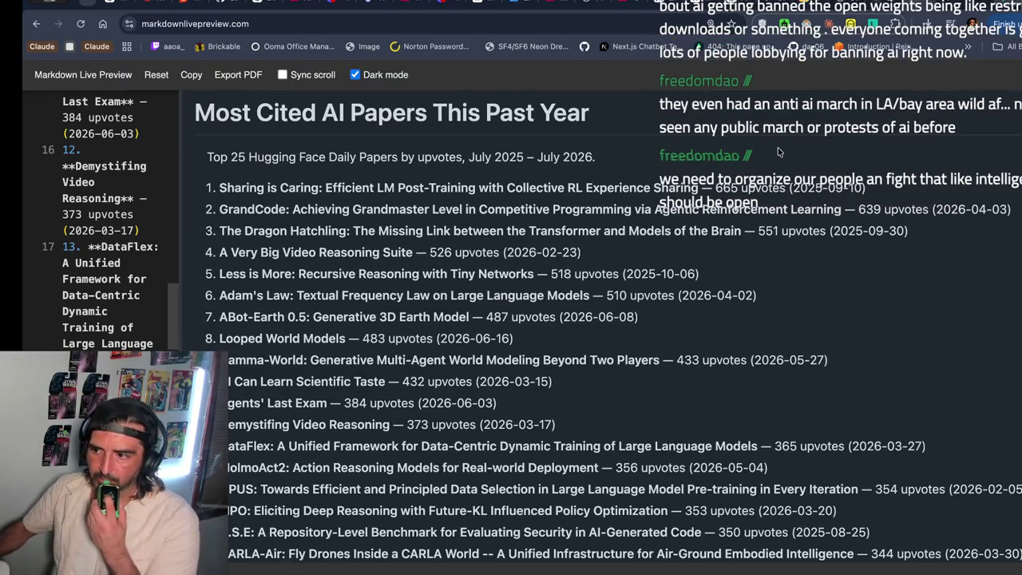
scroll(778, 151, down, 1)
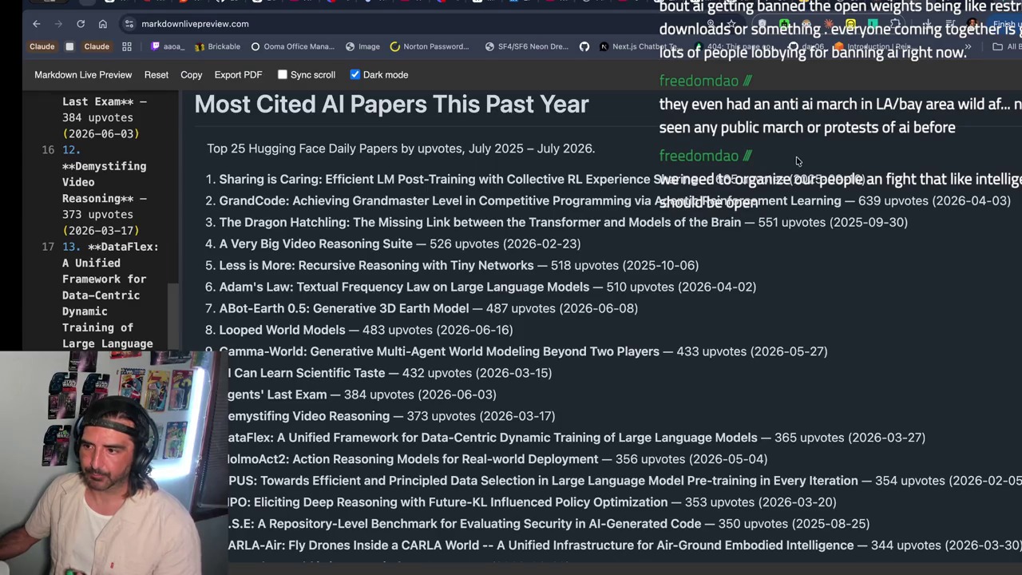
triple_click(881, 179)
click(894, 207)
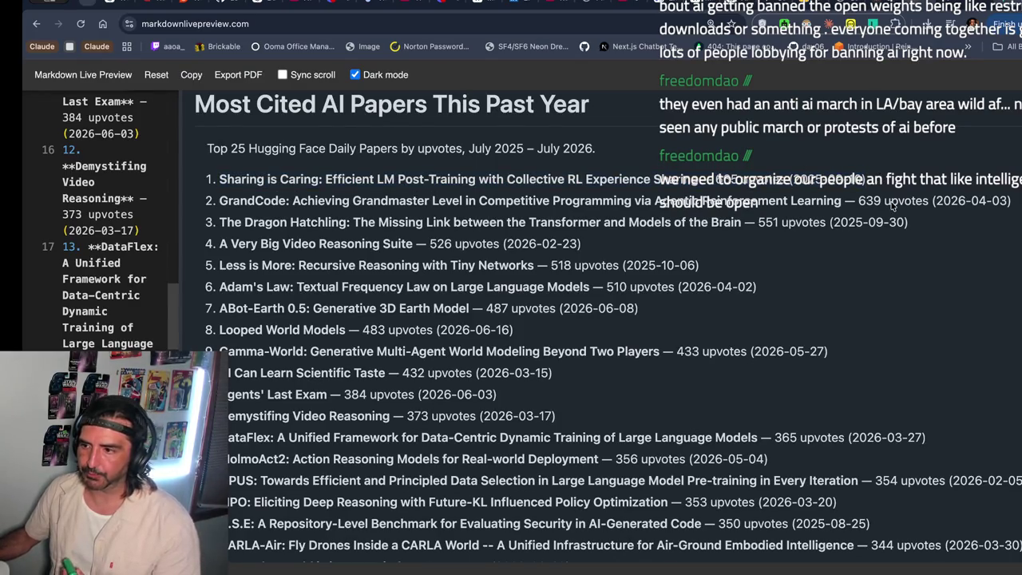
drag(769, 174, 922, 175)
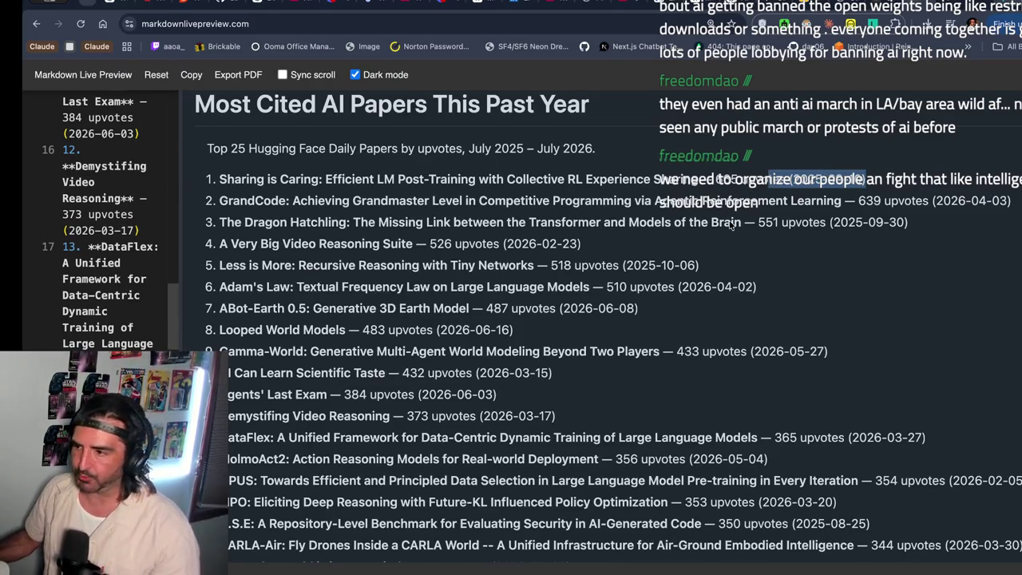
scroll(729, 224, down, 1)
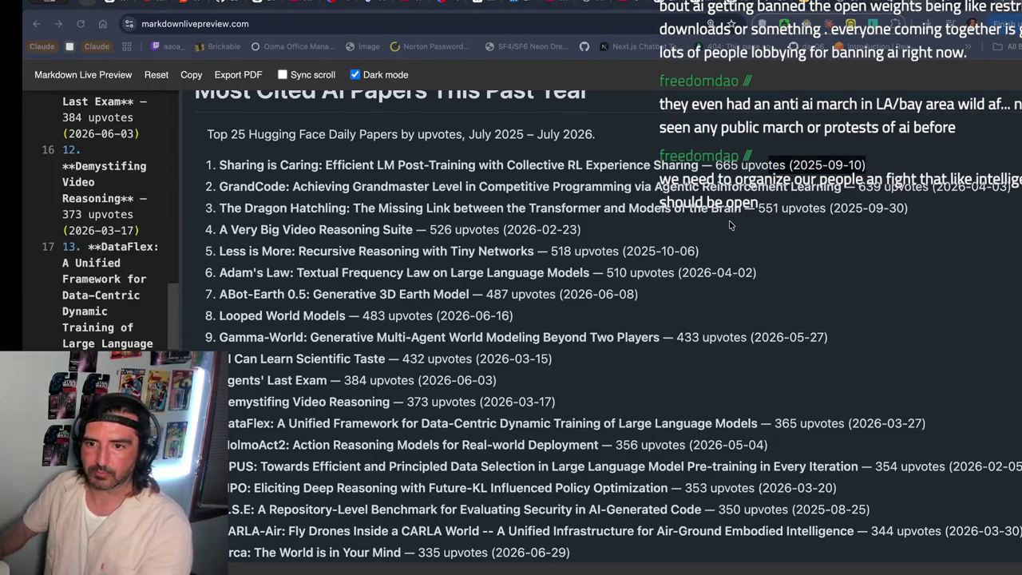
key(super+Tab)
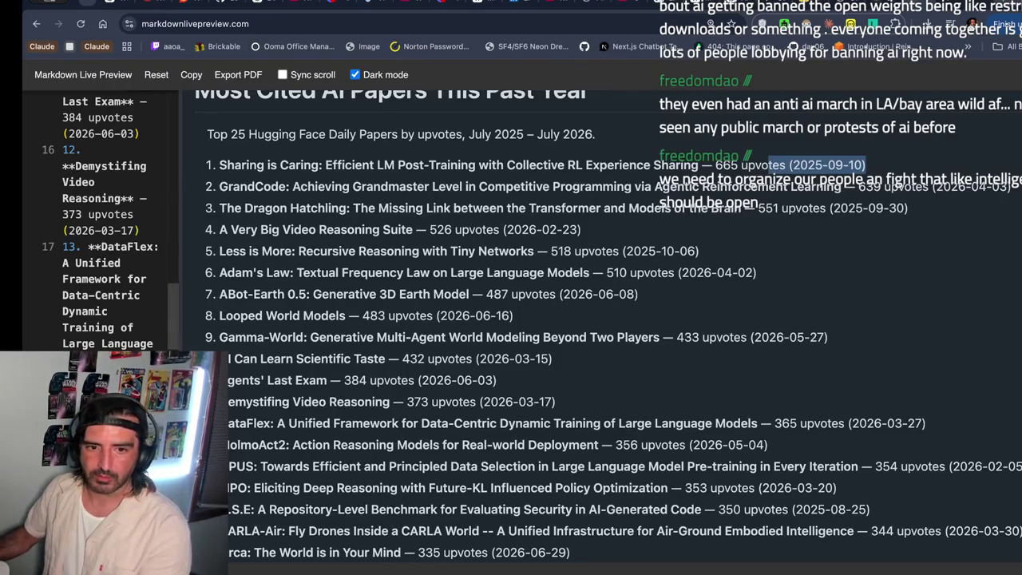
key(super+Tab)
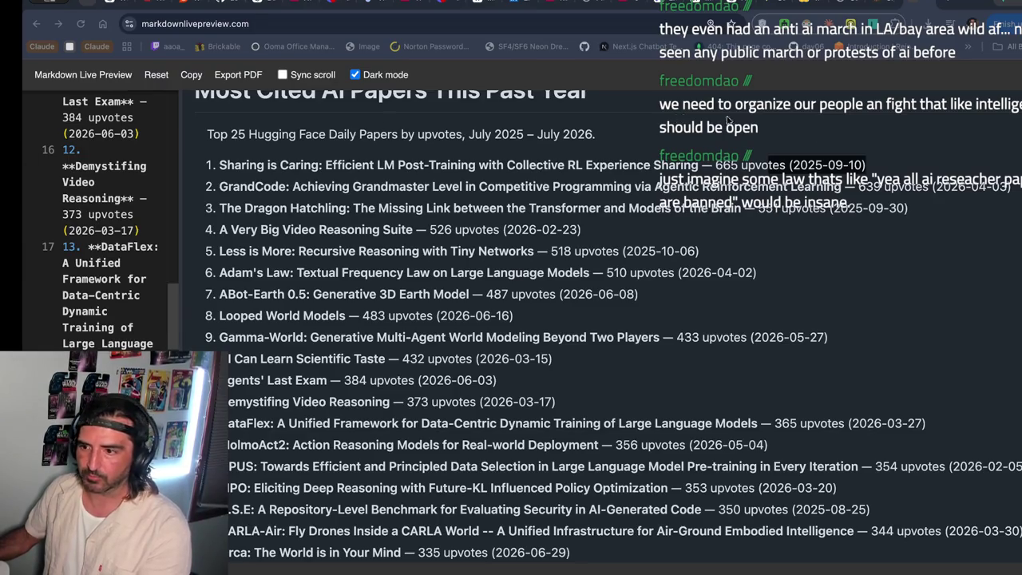
key(super+Tab)
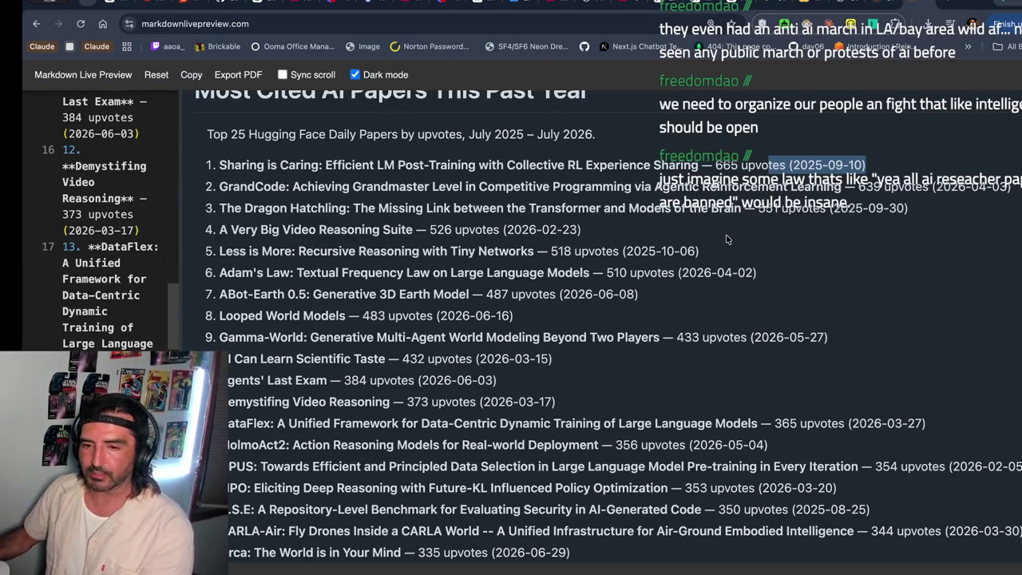
scroll(726, 238, down, 3)
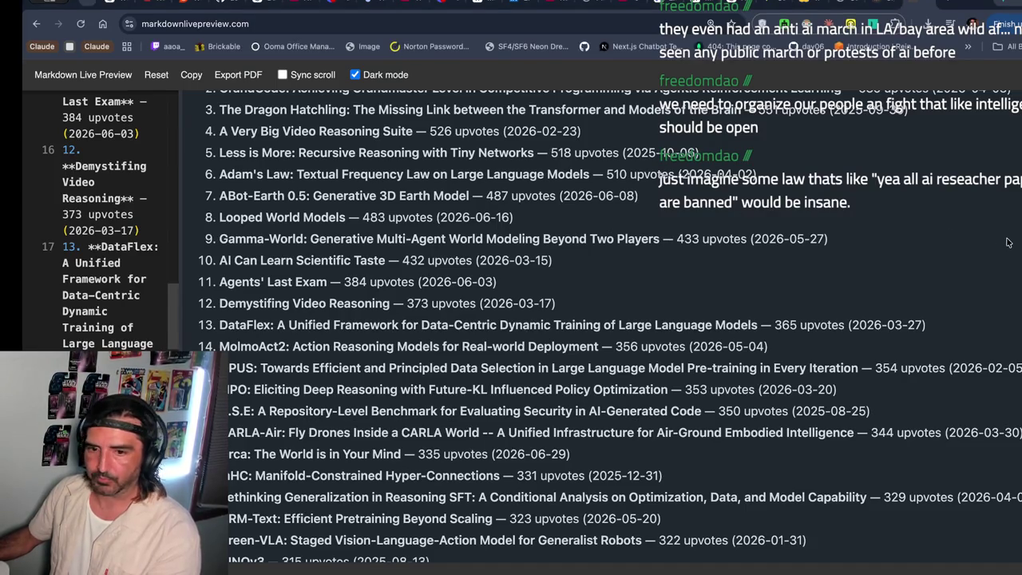
scroll(384, 214, up, 2)
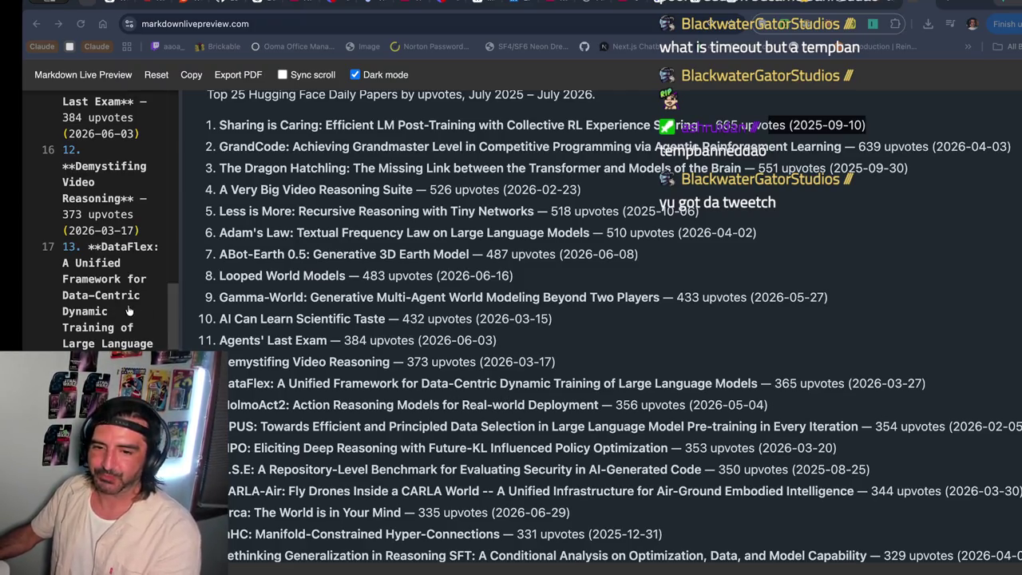
- Highlight the rendered list through item 13, clear the selection, and switch to Discord's direct messages
scroll(391, 170, up, 1)
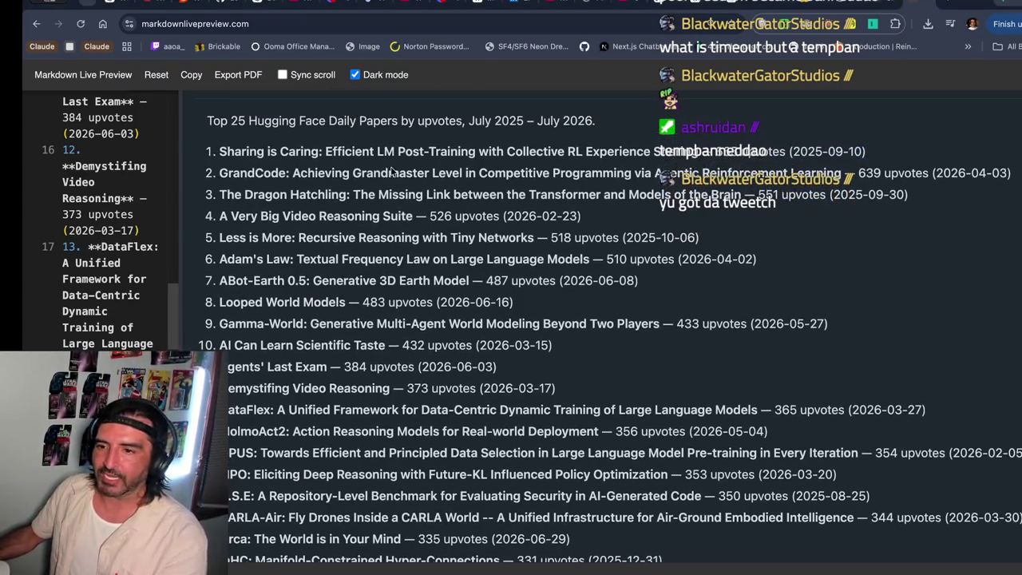
drag(299, 121, 465, 349)
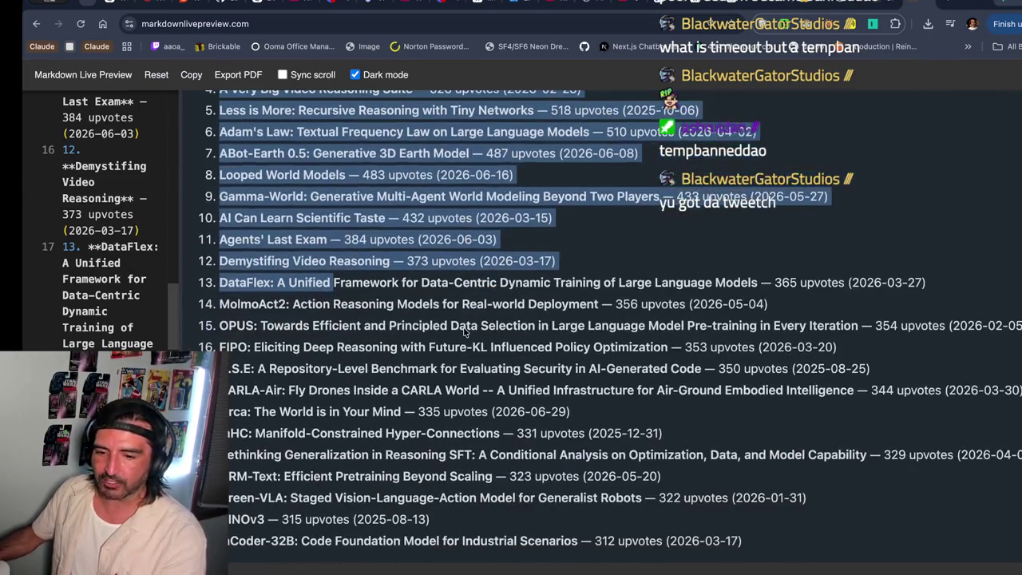
scroll(465, 349, down, 3)
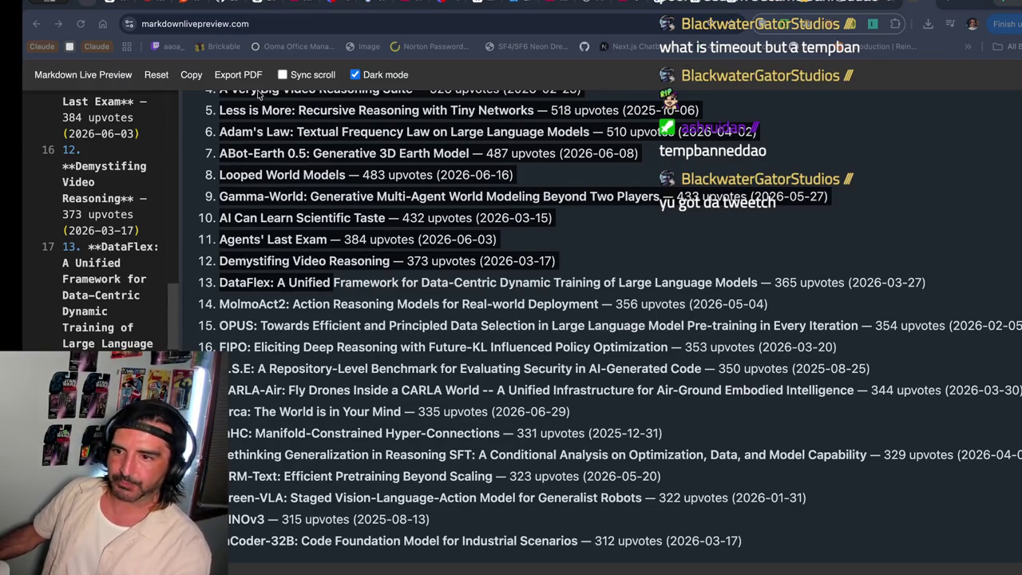
shift+click(295, 287)
click(573, 134)
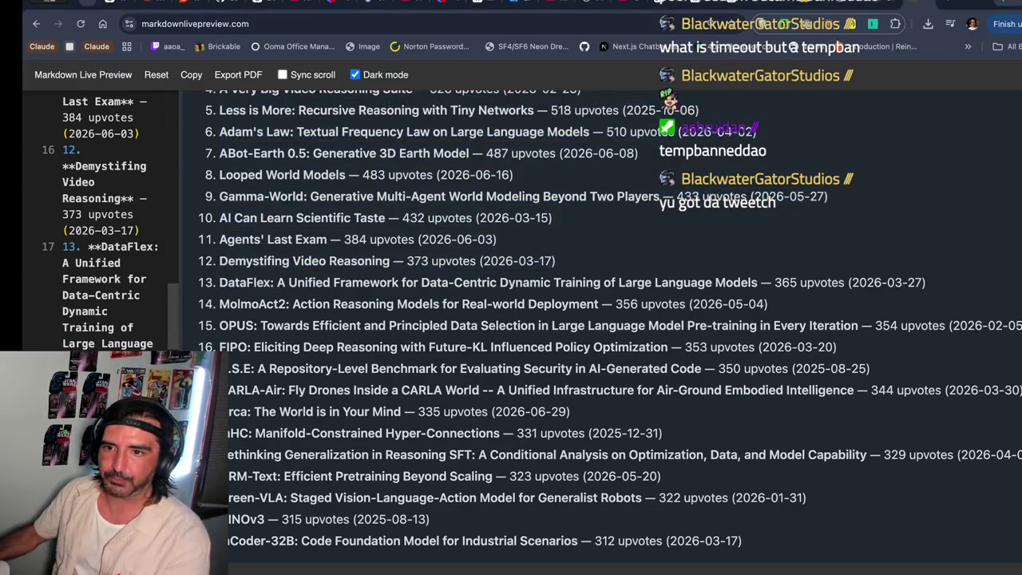
click(429, 7)
drag(327, 157, 352, 419)
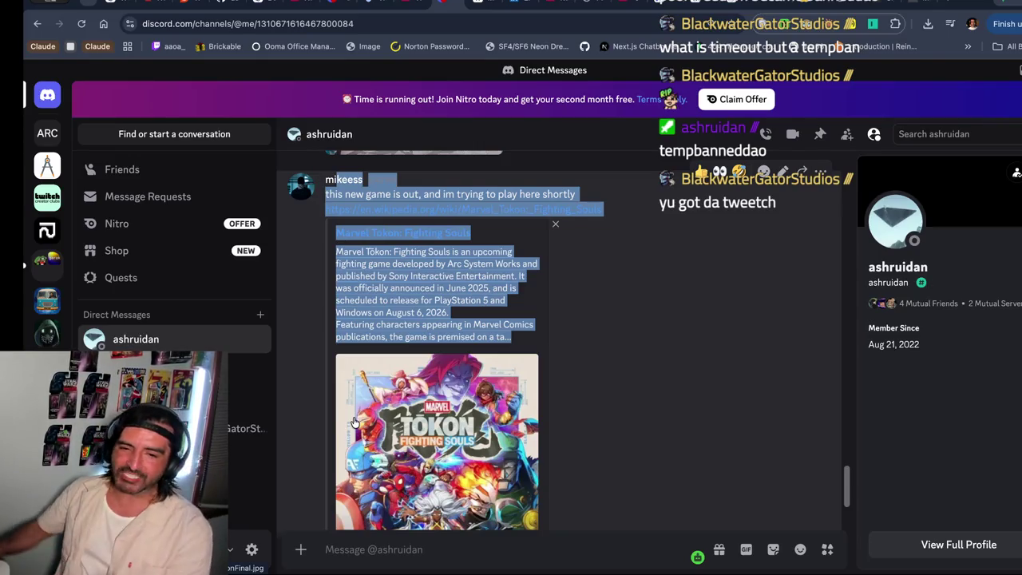
- Select text in the DM, then jump with Ctrl+Alt+Down to the server's misc channel
drag(466, 324, 459, 333)
scroll(459, 333, down, 2)
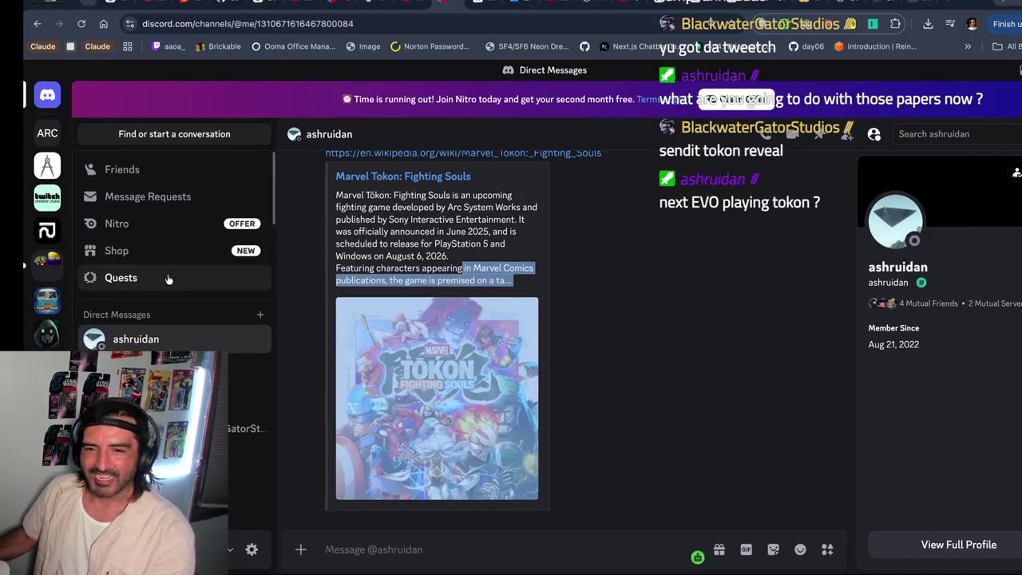
key(ctrl+alt+Down)
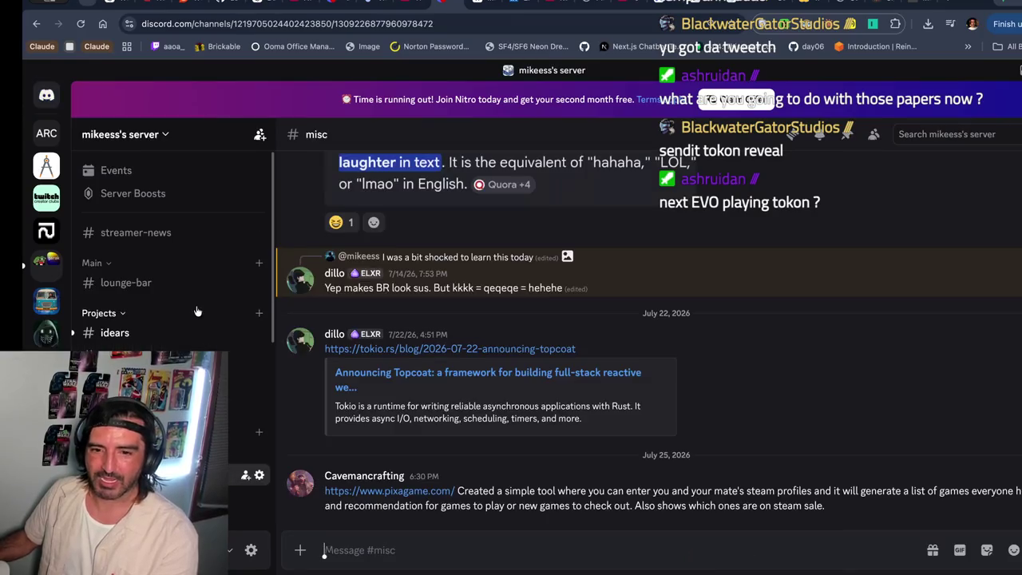
- Post most-cited-ai-papers-this-past-year.md in #lounge-bar and return to the Markdown Live Preview list
click(126, 282)
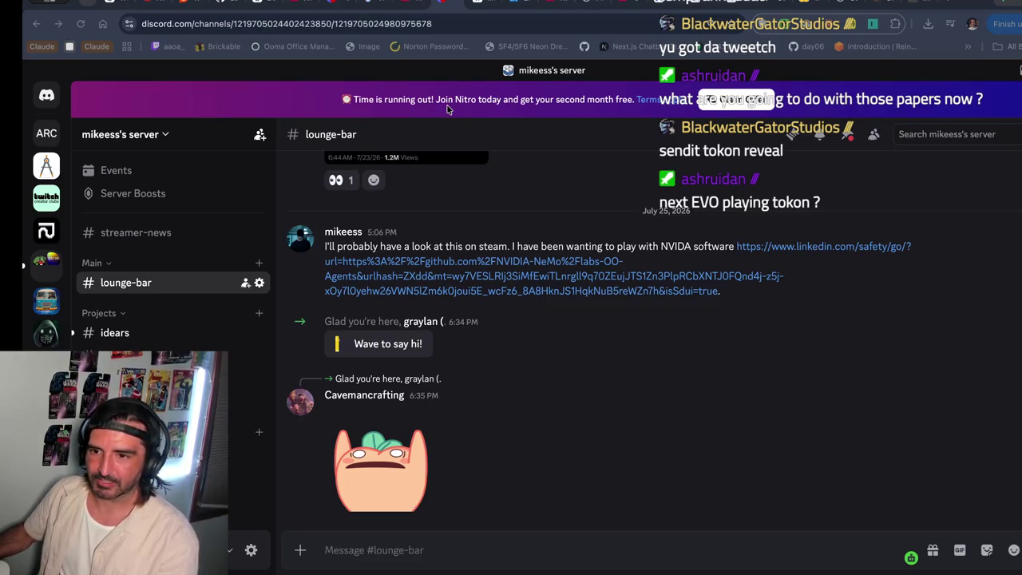
key(super+v)
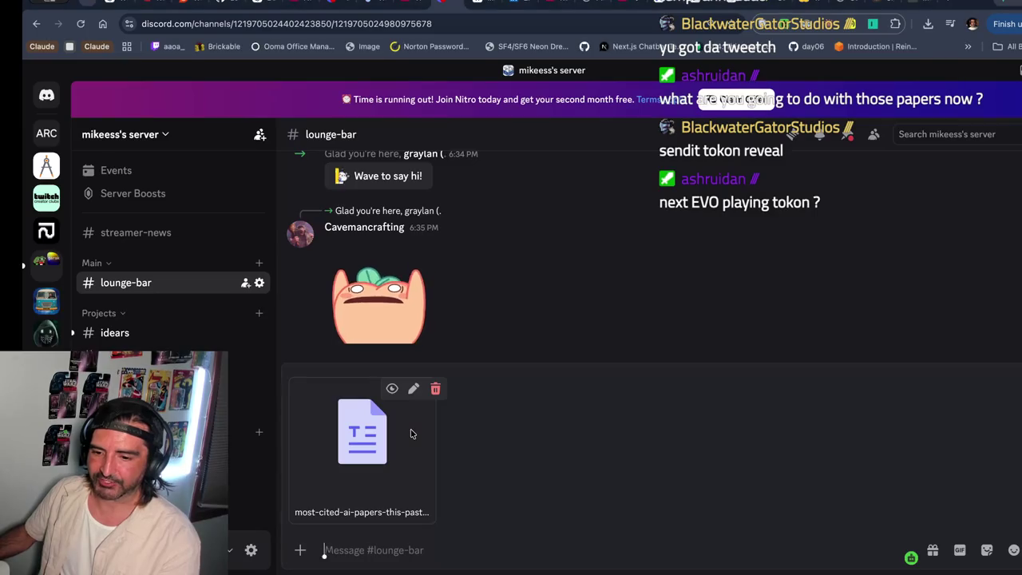
key(Return)
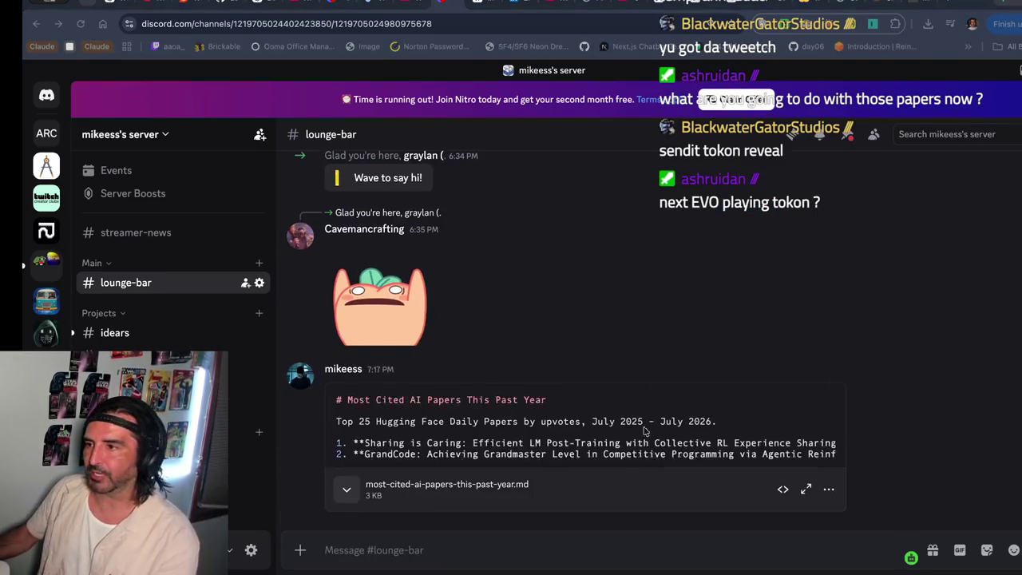
key(ctrl+Tab)
scroll(511, 205, up, 2)
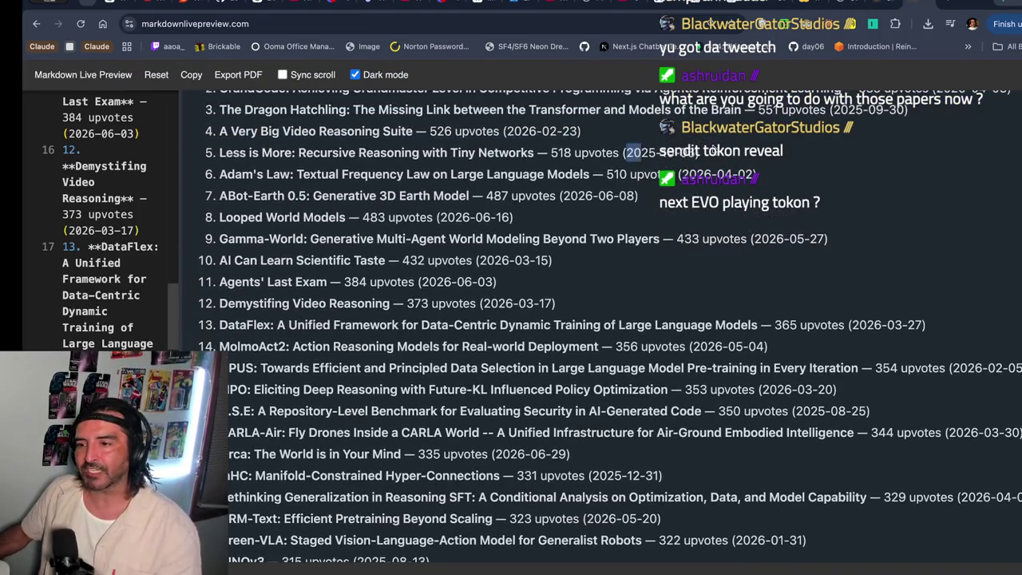
drag(700, 153, 573, 152)
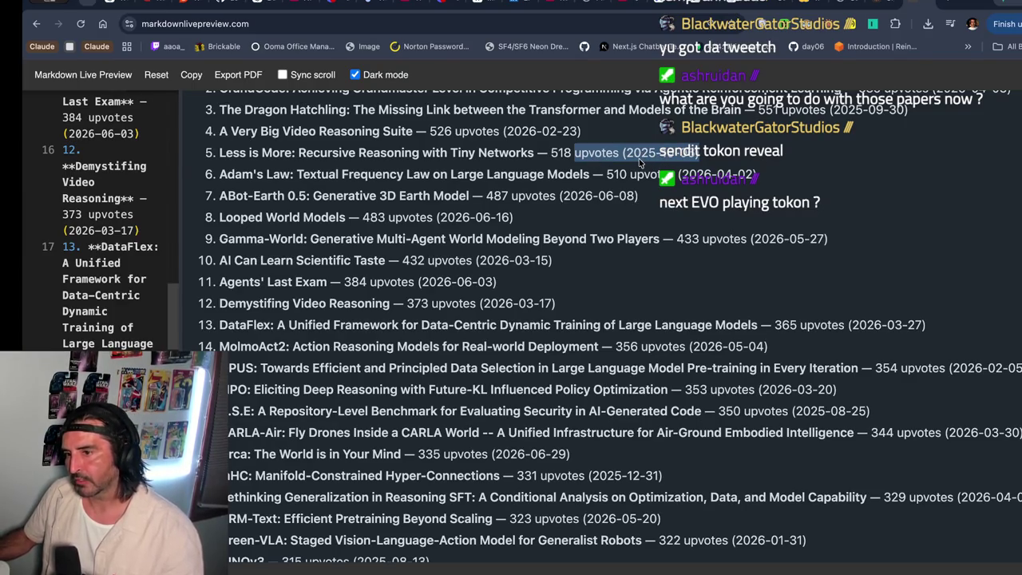
scroll(584, 162, up, 1)
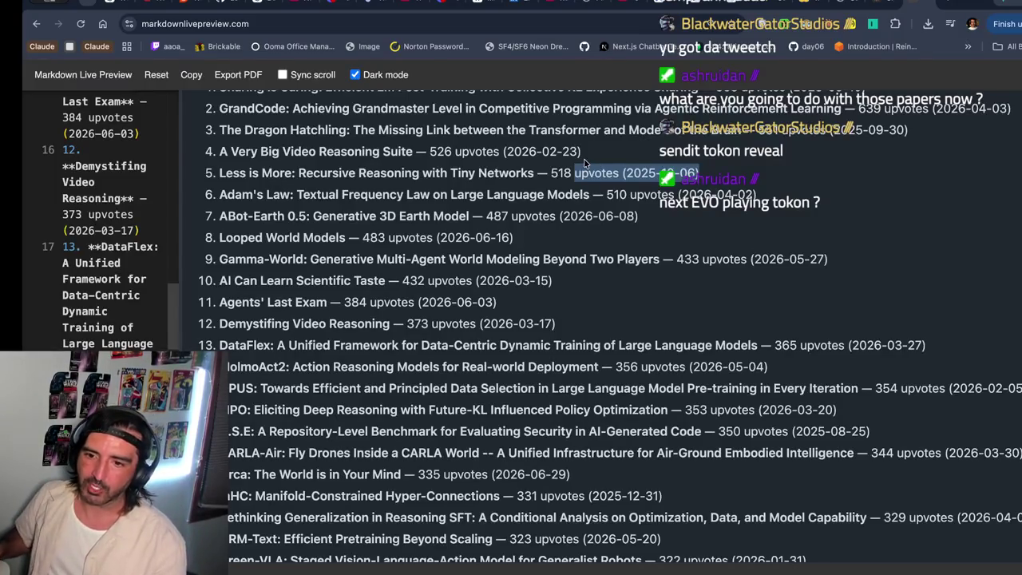
key(super+Tab)
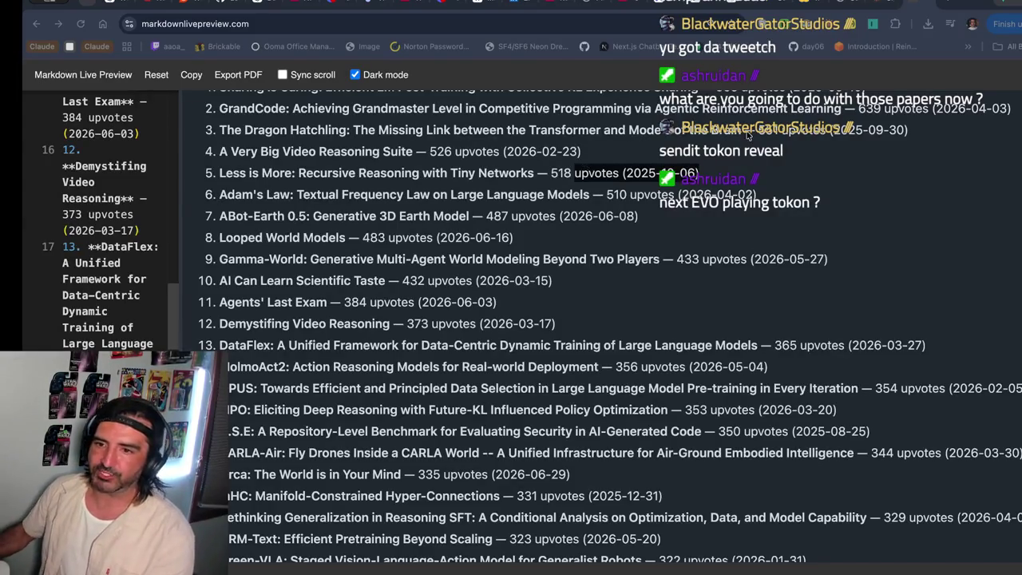
key(super+Tab)
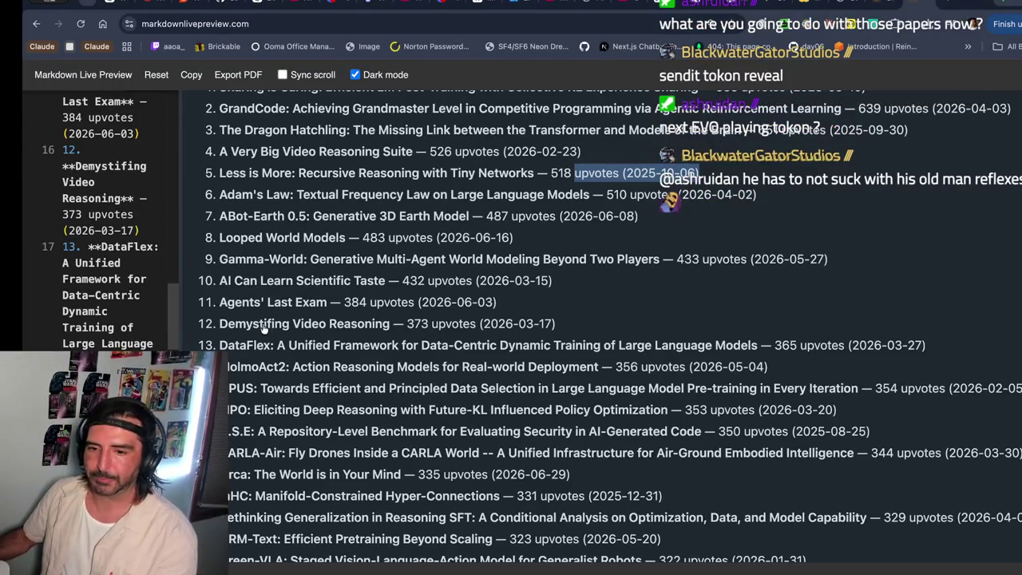
key(super+Tab)
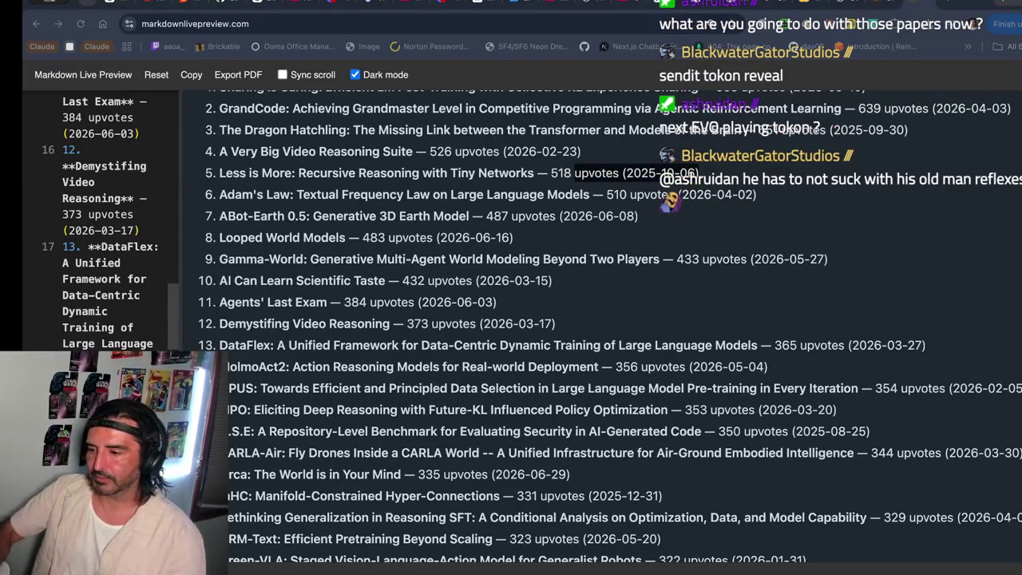
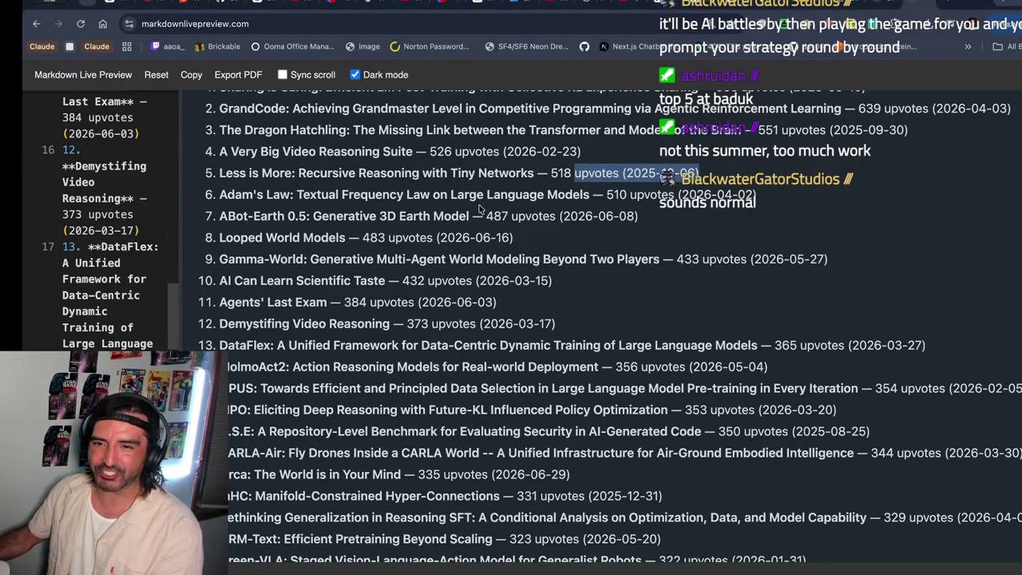
- Refocus the browser and scroll through the Markdown Live Preview paper list
scroll(261, 160, up, 3)
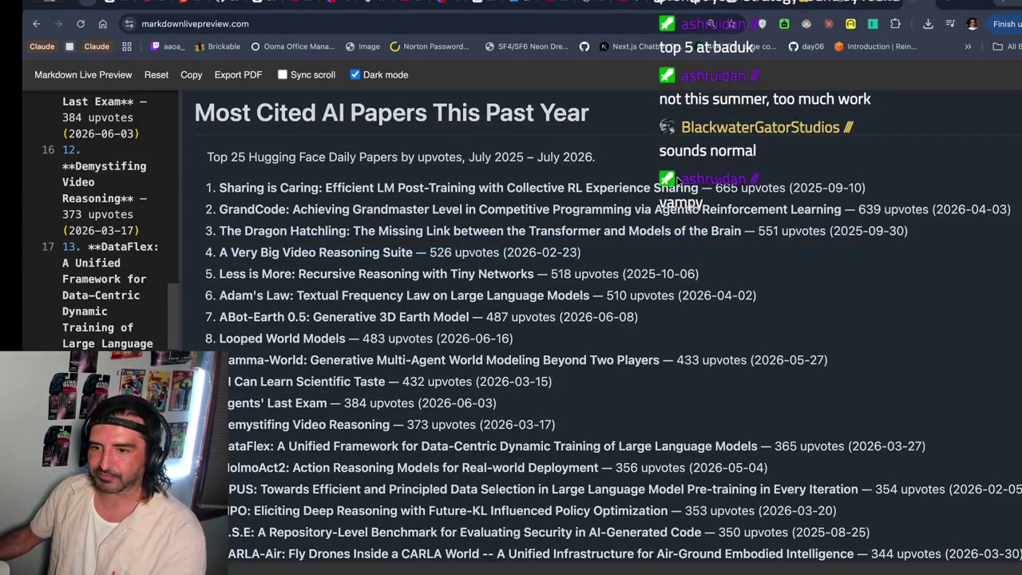
click(643, 241)
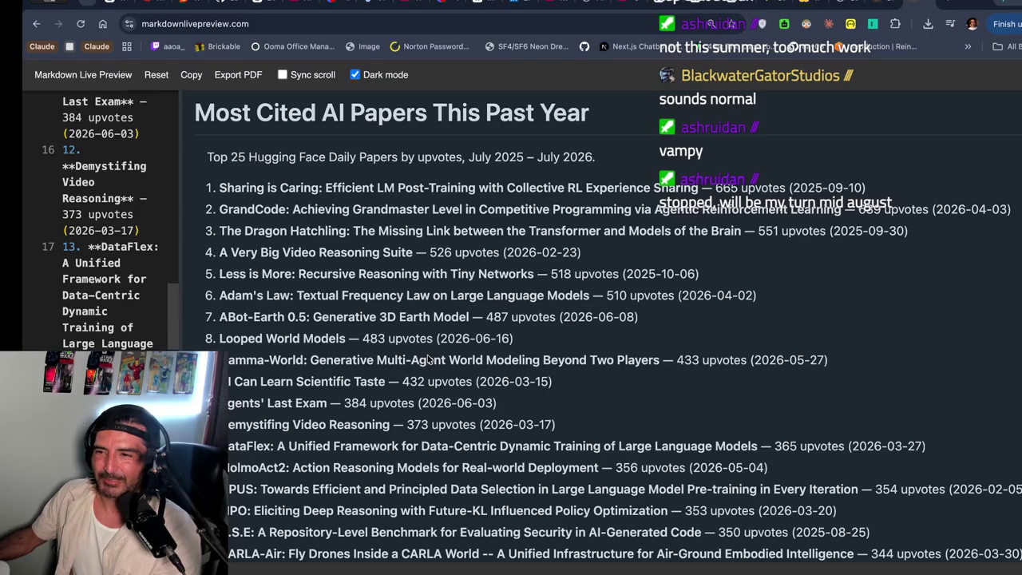
drag(891, 190, 415, 189)
scroll(405, 293, down, 2)
scroll(405, 293, down, 2)
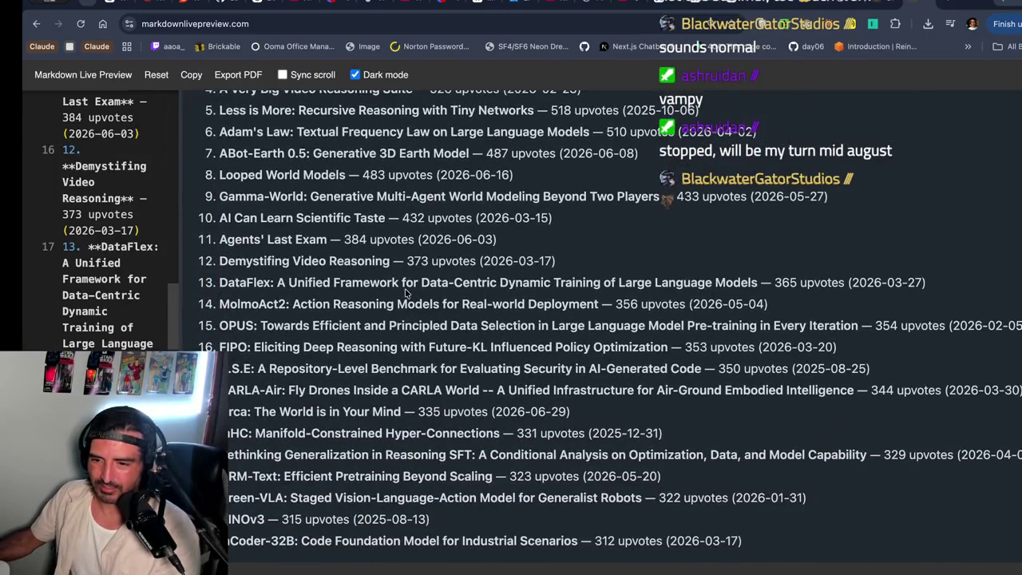
- Copy item 19's title 'The World is in Your Mind' into a new tab's search box
mouse_move(1013, 390)
mouse_down()
mouse_move(447, 393)
mouse_move(551, 412)
mouse_up()
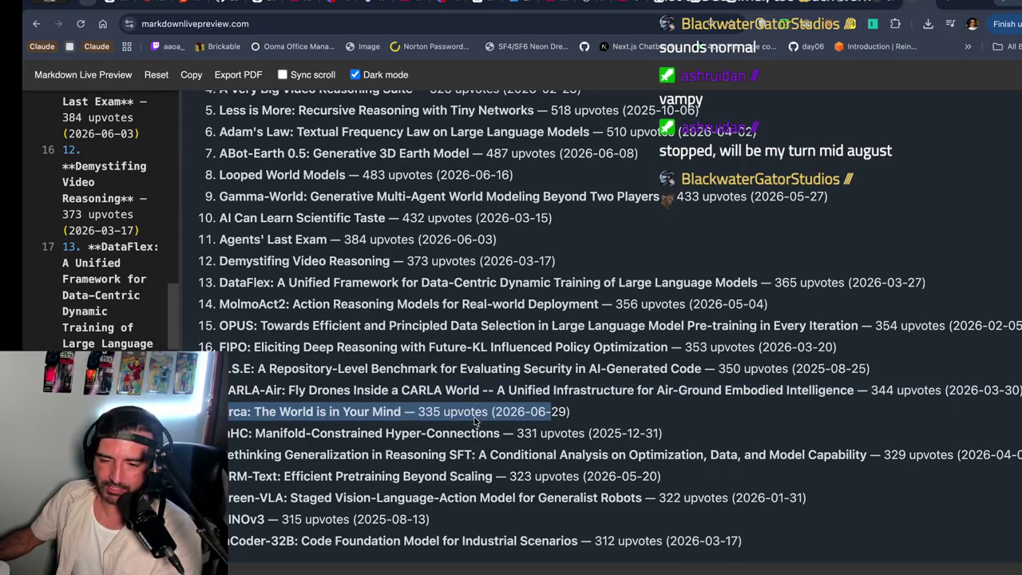
drag(402, 419, 227, 412)
key(ctrl+c)
key(ctrl+t)
key(ctrl+v)
- Search the title plus 'huggingface' and open the Orca paper's Hugging Face page
text(huggingface)
key(Return)
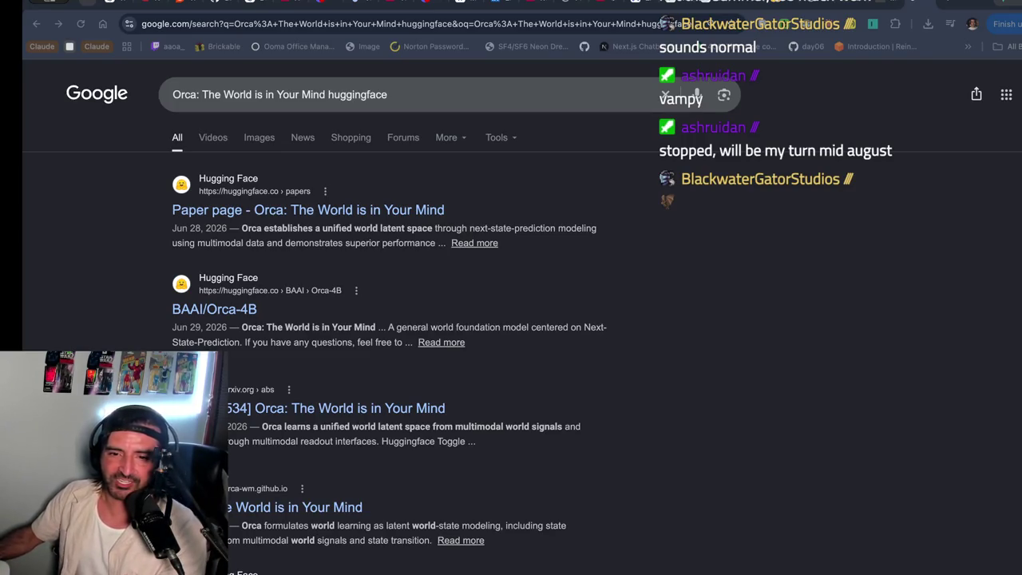
click(333, 206)
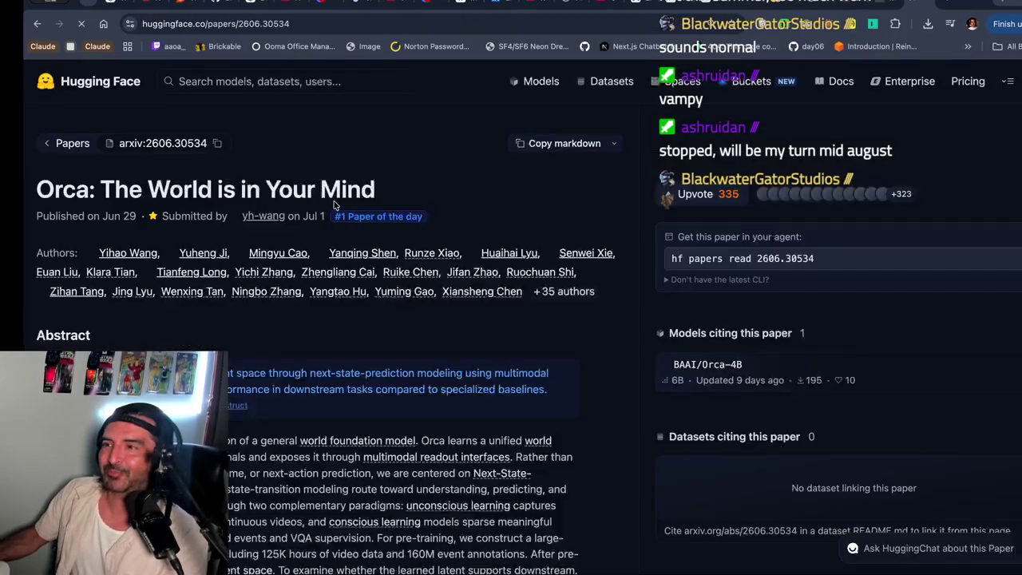
scroll(263, 281, down, 1)
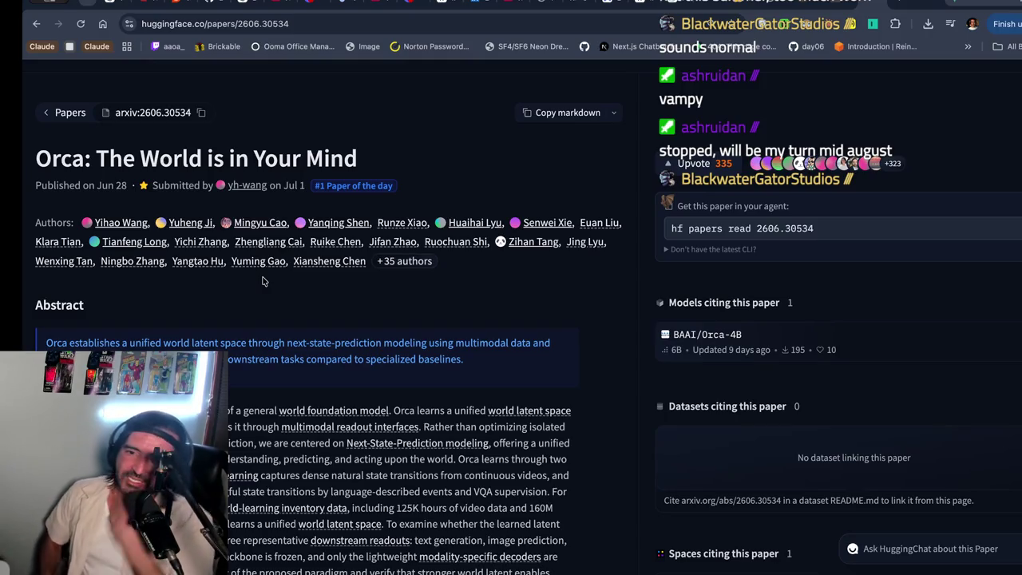
- Read through the Orca paper's author list down to the Abstract heading
drag(80, 228, 368, 305)
click(368, 305)
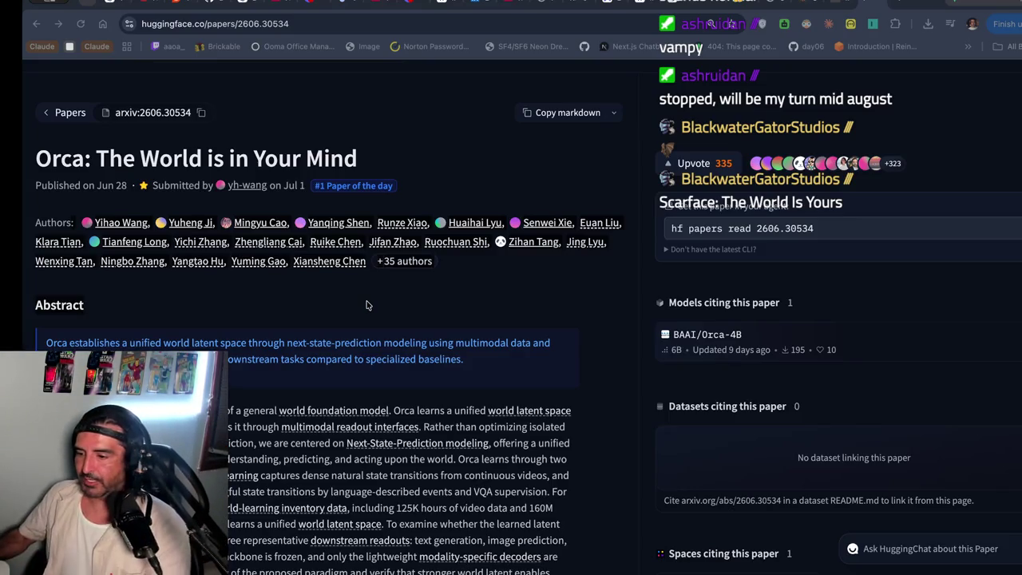
drag(367, 304, 72, 222)
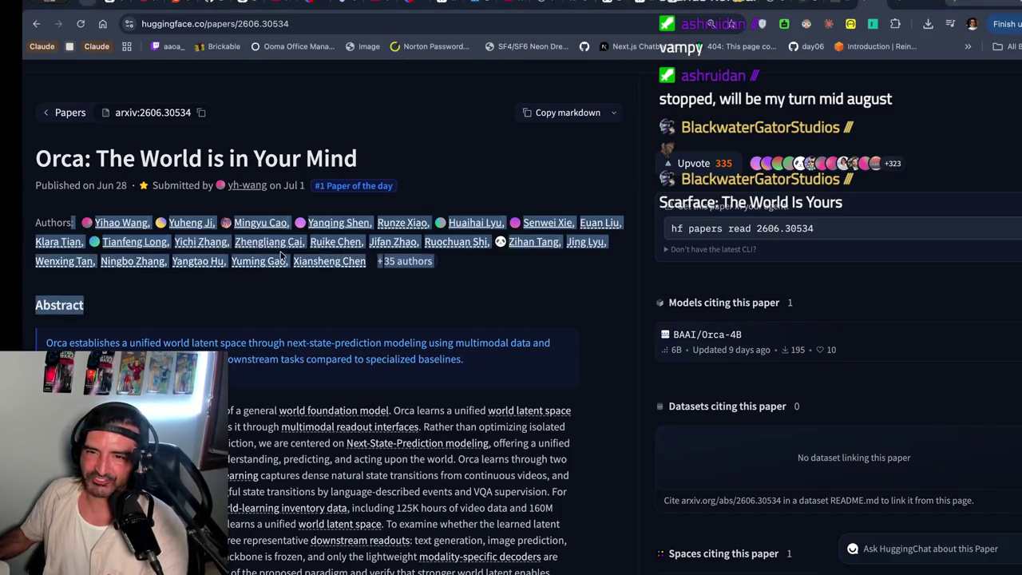
scroll(281, 257, down, 1)
click(88, 193)
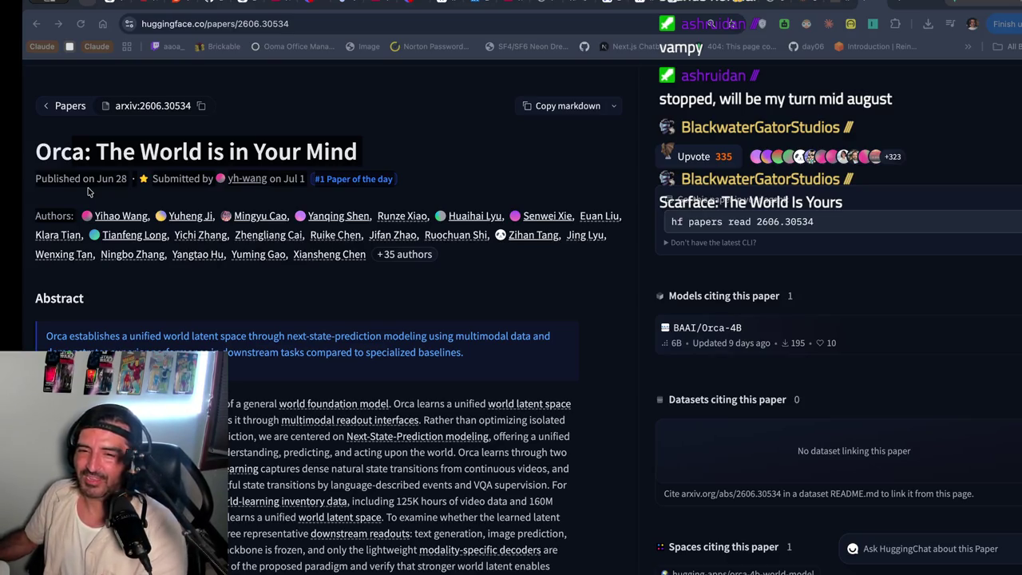
- Read the abstract's world foundation model description, then type 'world labs found' in a new tab
scroll(89, 191, down, 3)
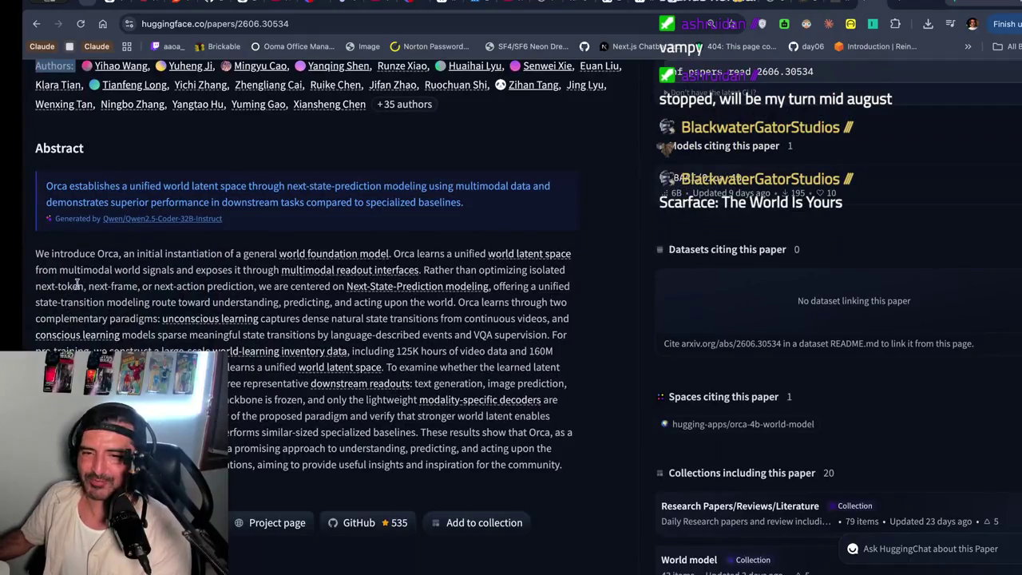
drag(35, 255, 279, 367)
click(278, 339)
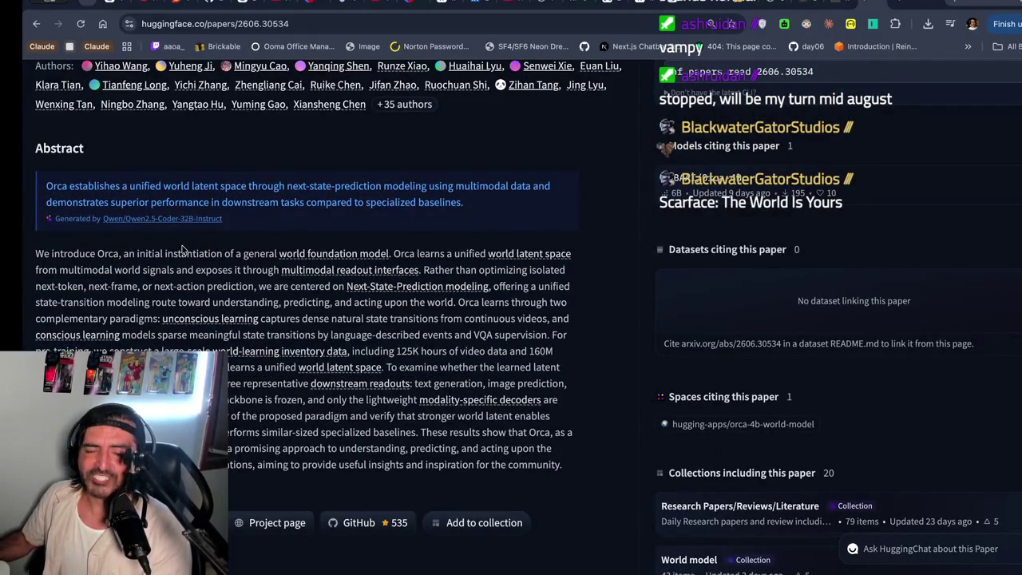
drag(159, 250, 129, 287)
scroll(352, 281, down, 1)
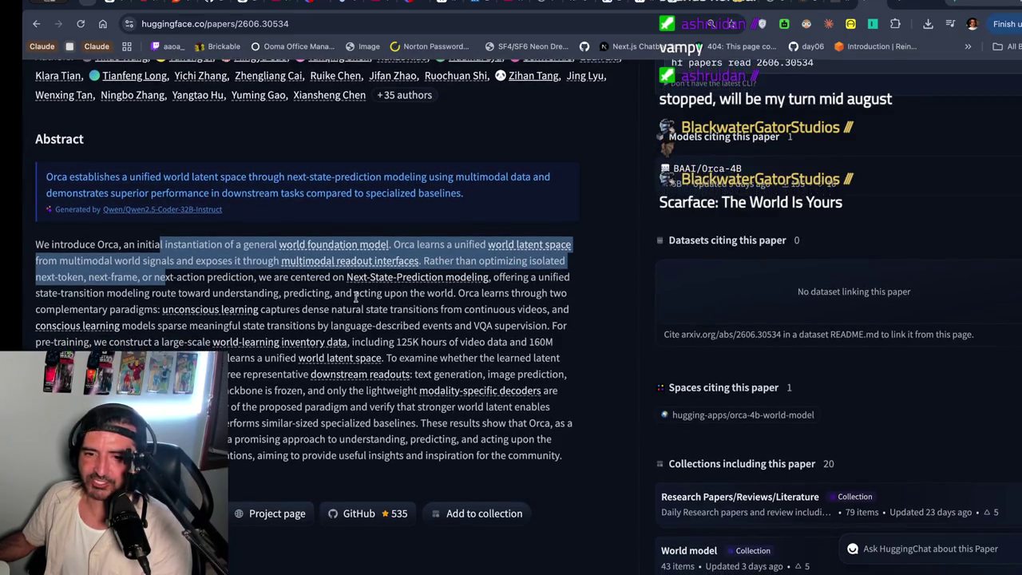
click(190, 241)
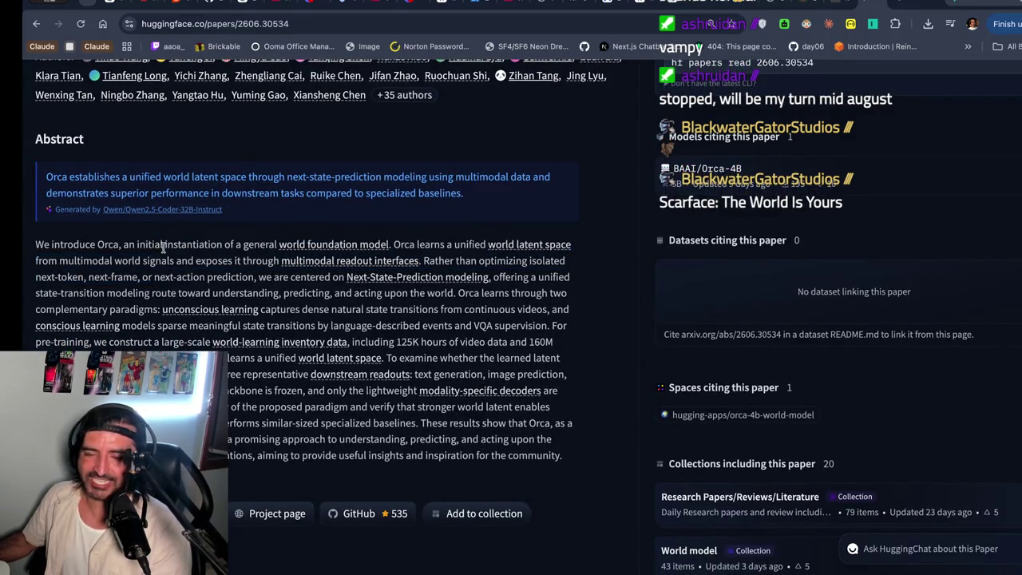
drag(228, 244, 245, 275)
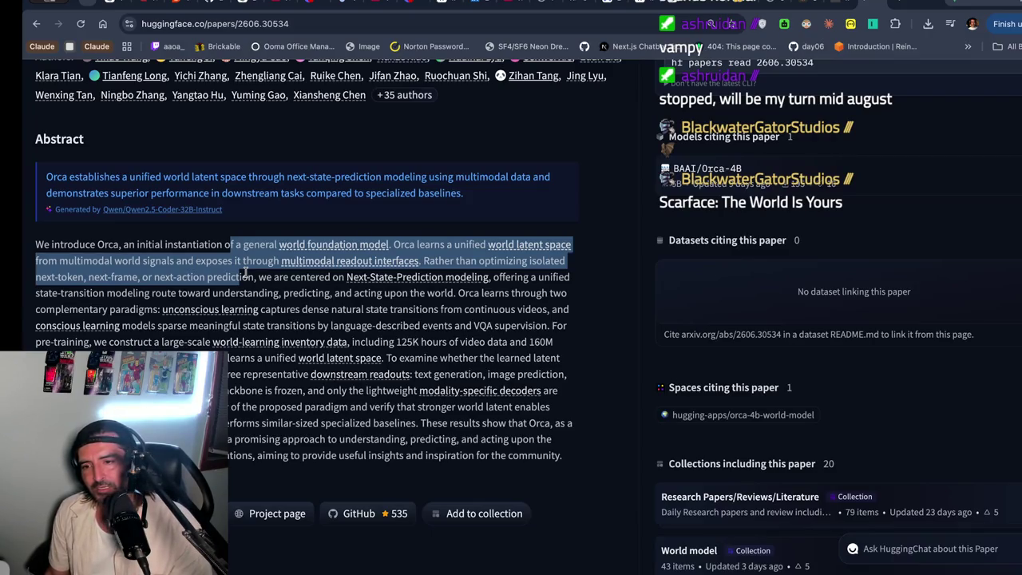
click(246, 272)
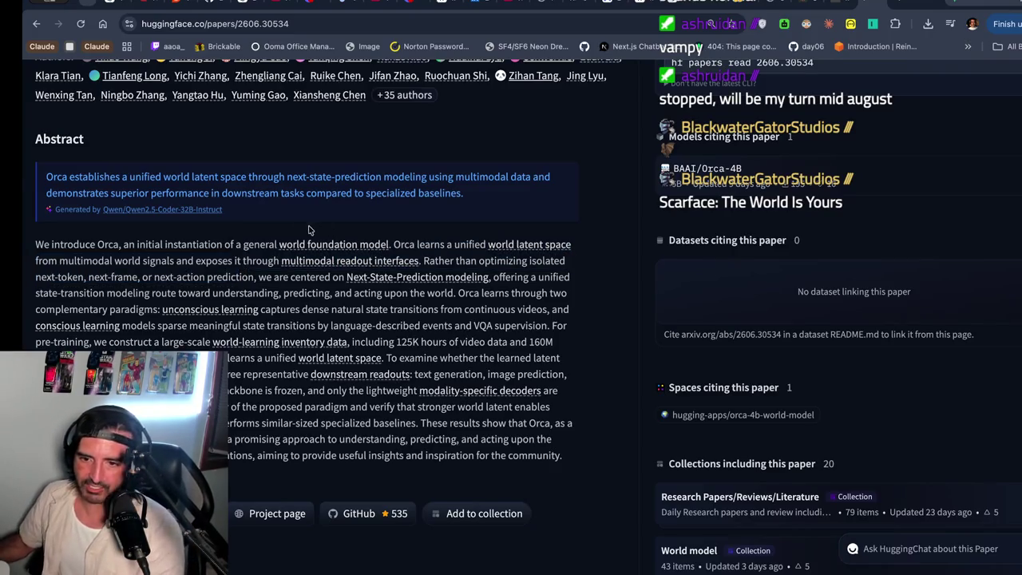
key(super+t)
text(w)
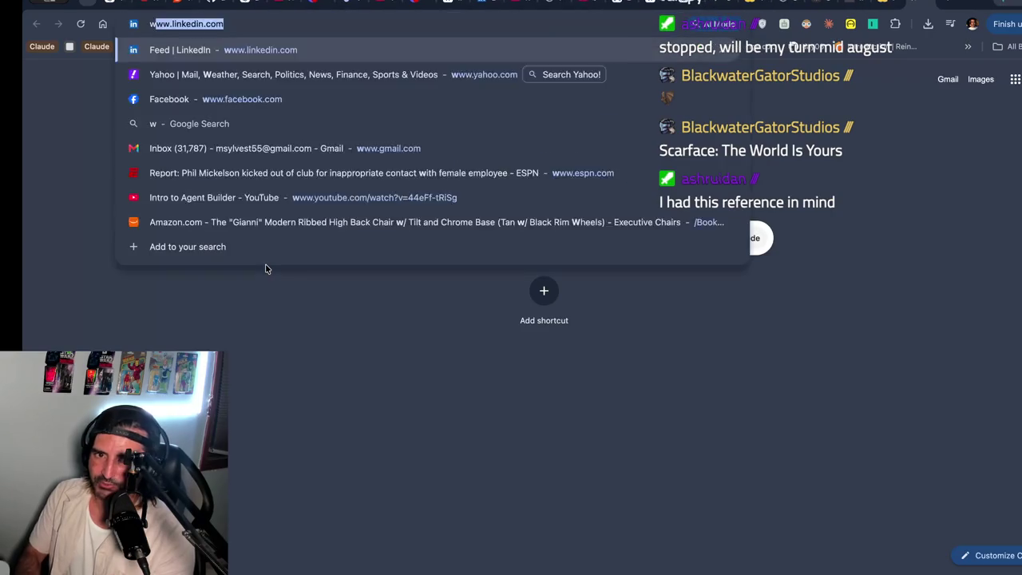
text(orld labs )
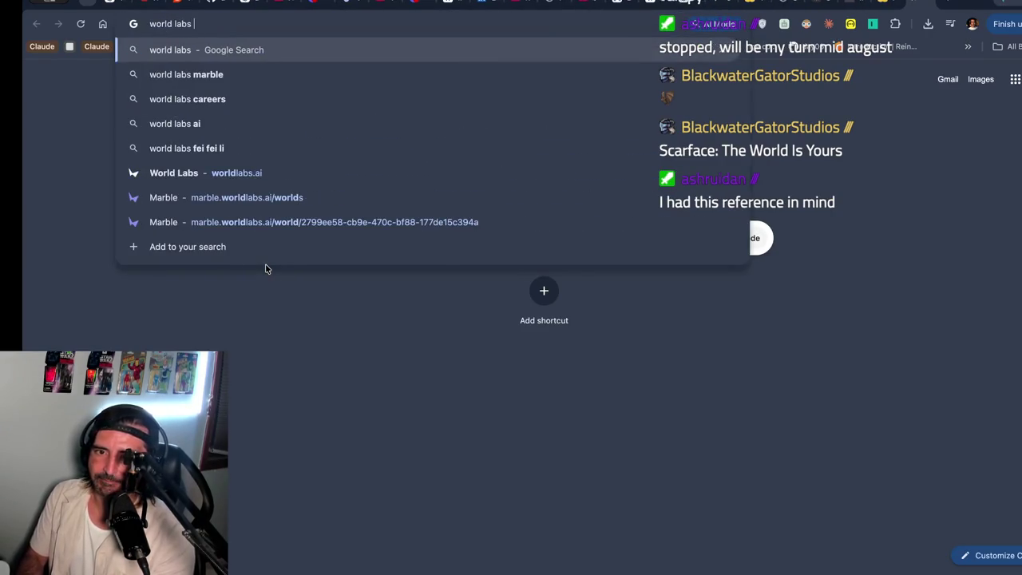
text(found)
- Search 'world labs funding' and note the AI Overview's funding total of over $1.2 billion
key(Return)
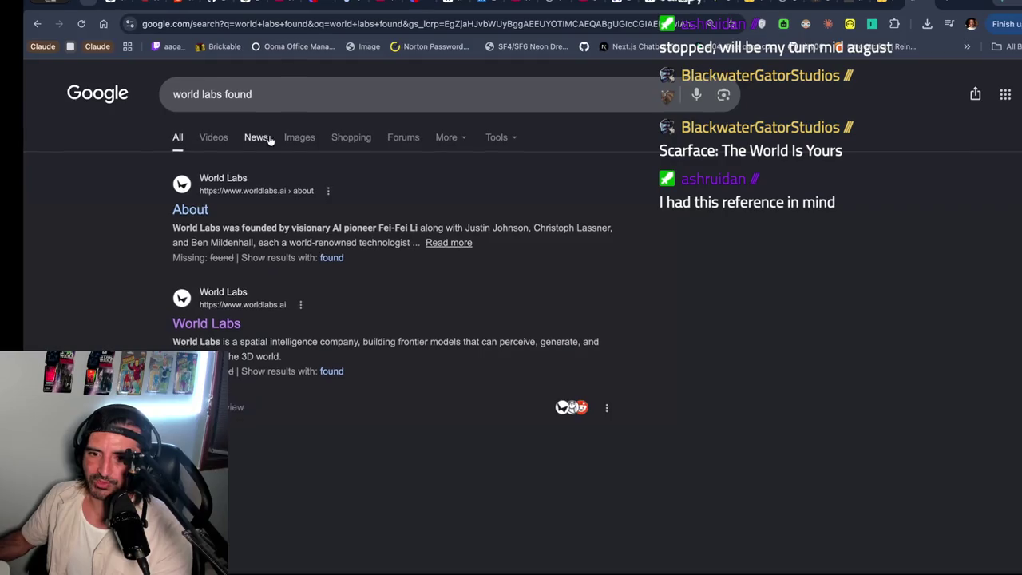
click(274, 92)
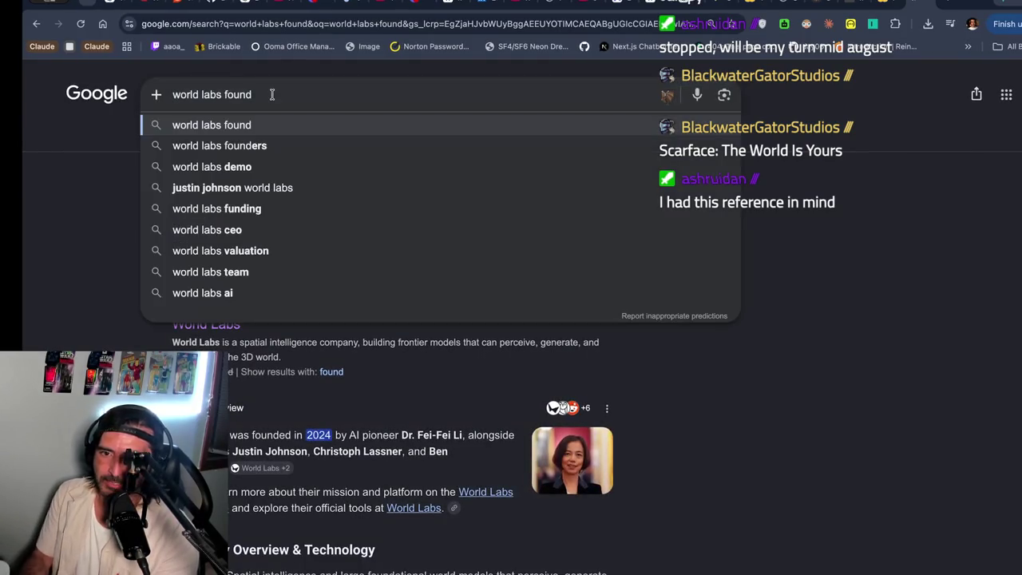
key(BackSpace)
key(BackSpace)
key(BackSpace)
key(BackSpace)
text(u)
click(245, 141)
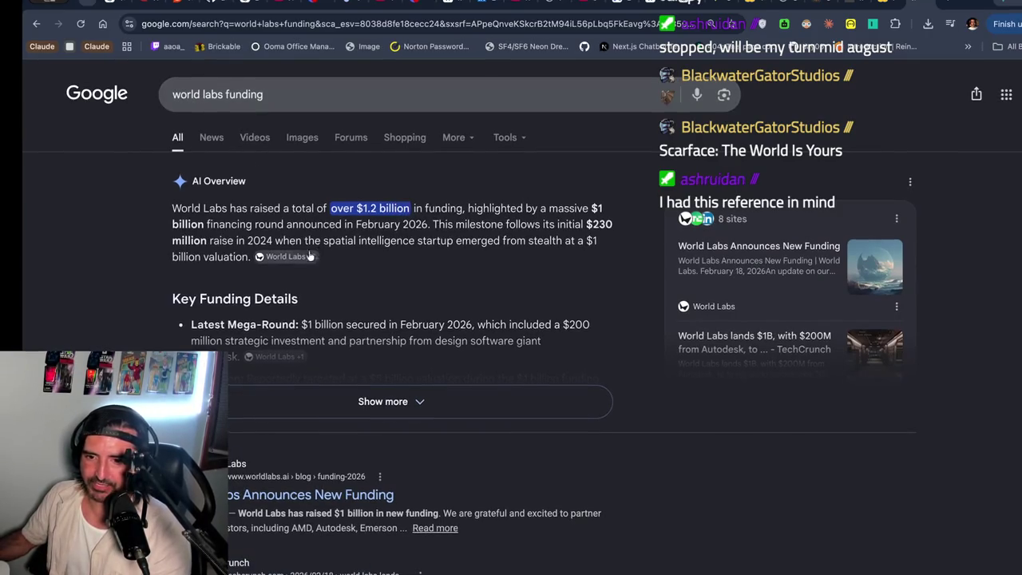
click(278, 244)
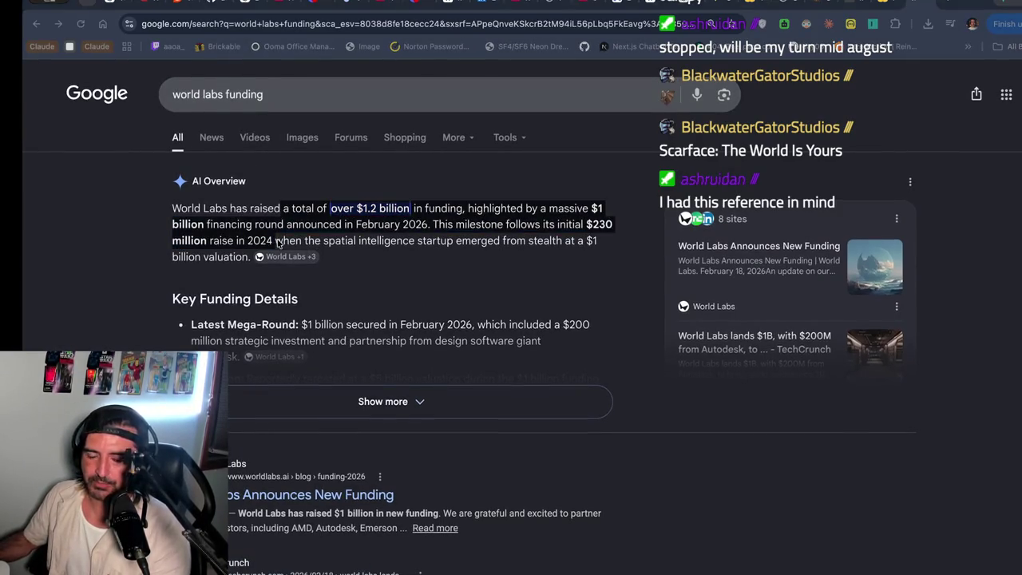
drag(282, 208, 277, 240)
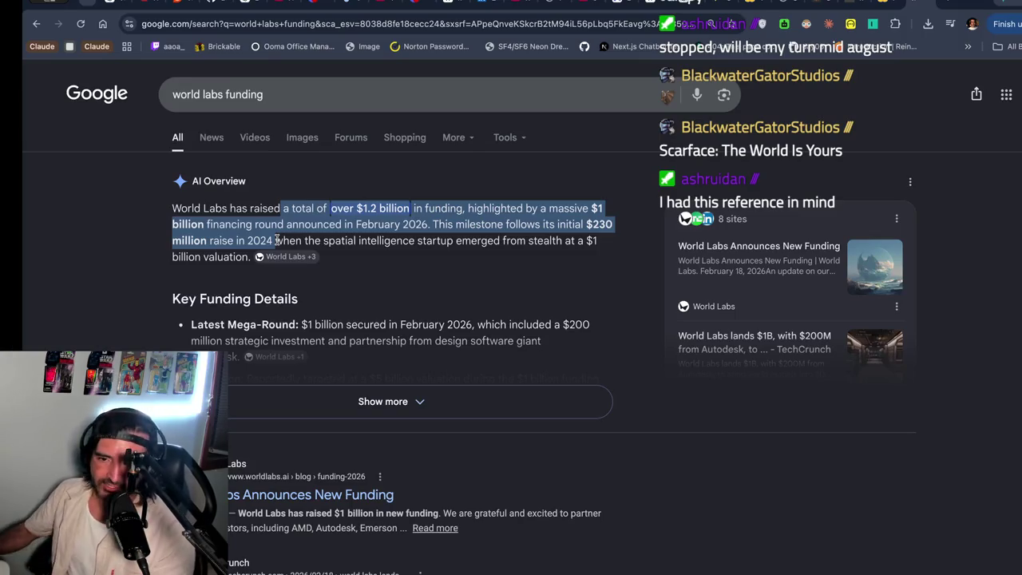
- Revisit the Orca paper page, then search 'world labs found' in a new tab
click(897, 1)
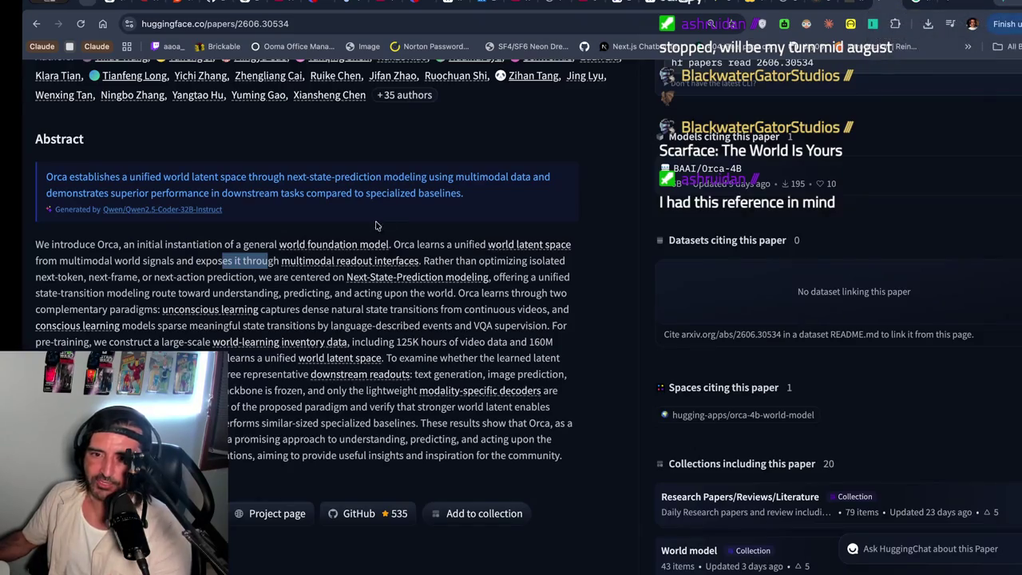
scroll(240, 240, up, 3)
drag(122, 189, 139, 189)
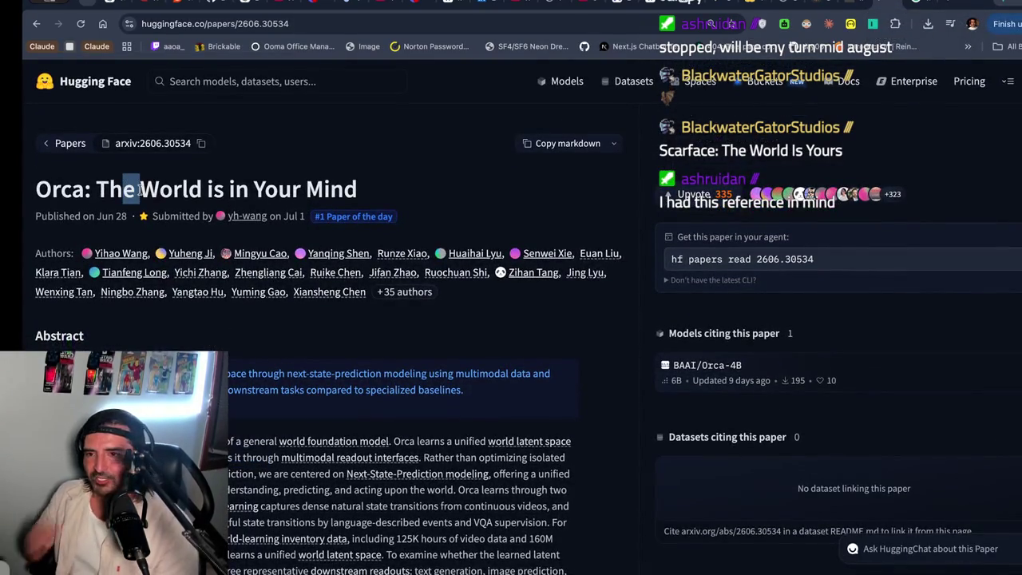
scroll(141, 189, down, 2)
mouse_move(216, 165)
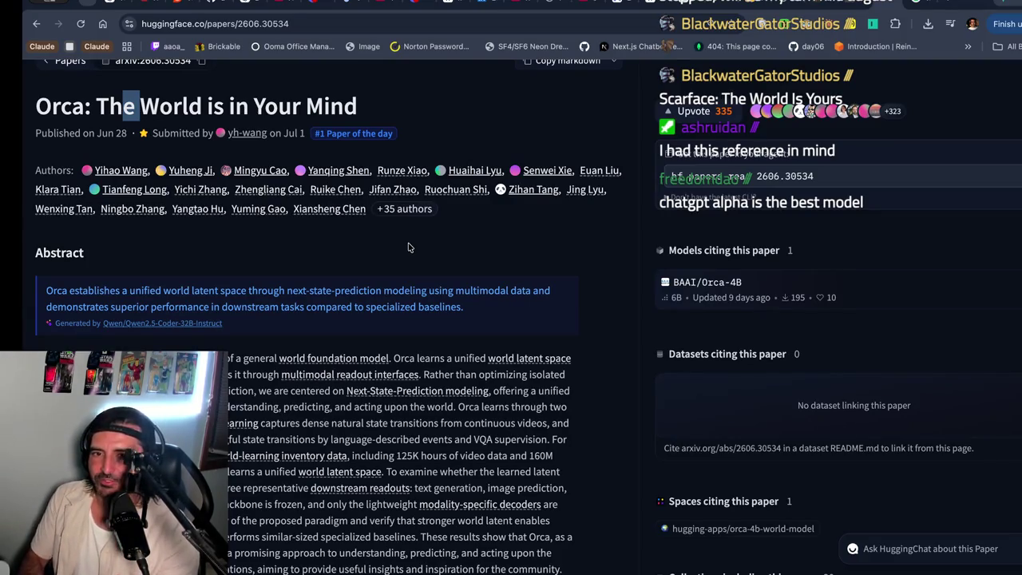
key(ctrl+t)
text(world labs found)
key(Return)
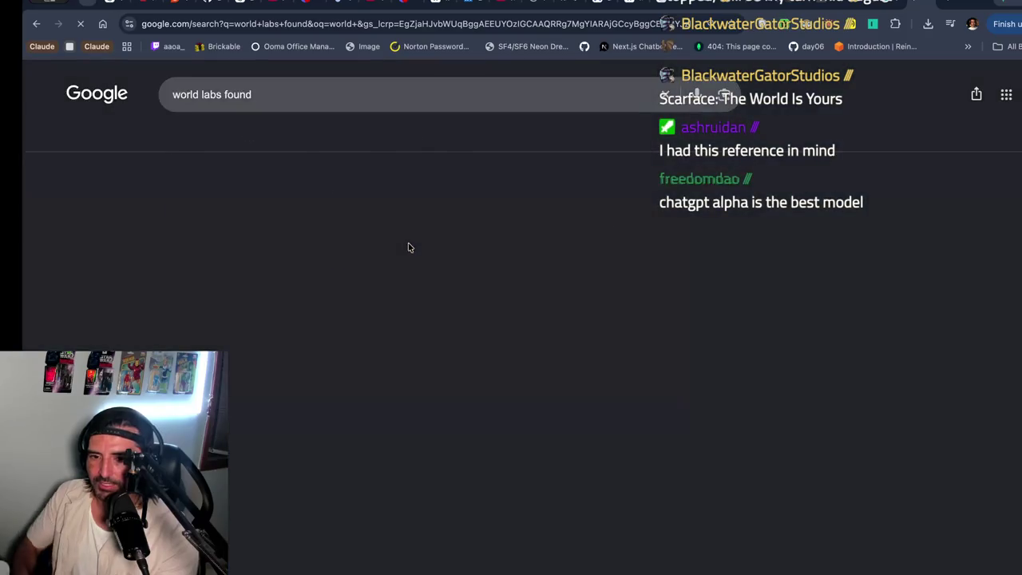
- Open World Labs' Marble app and load the Ancient Castle Ruins with Monsters world
click(205, 320)
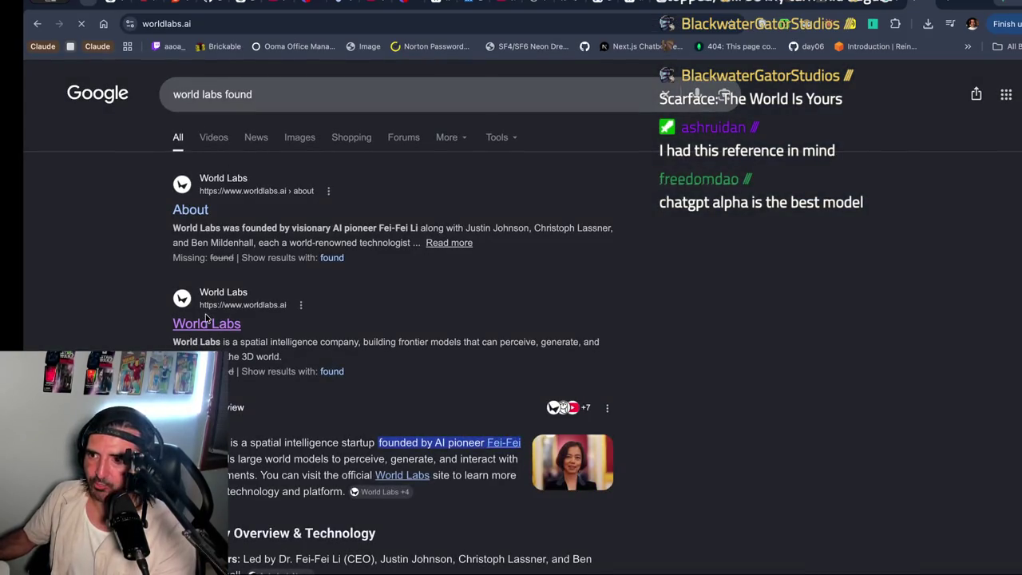
click(948, 90)
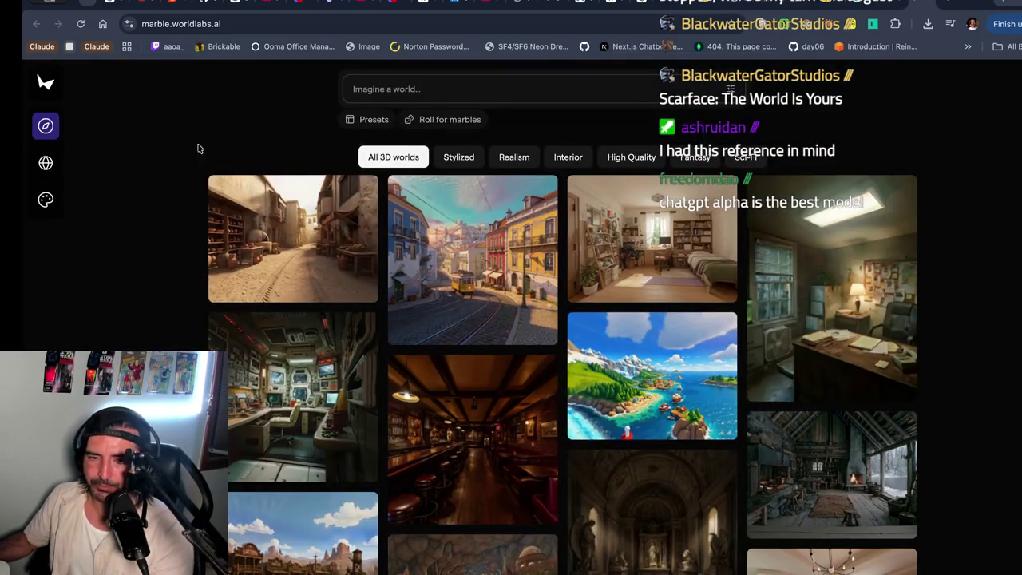
mouse_move(47, 163)
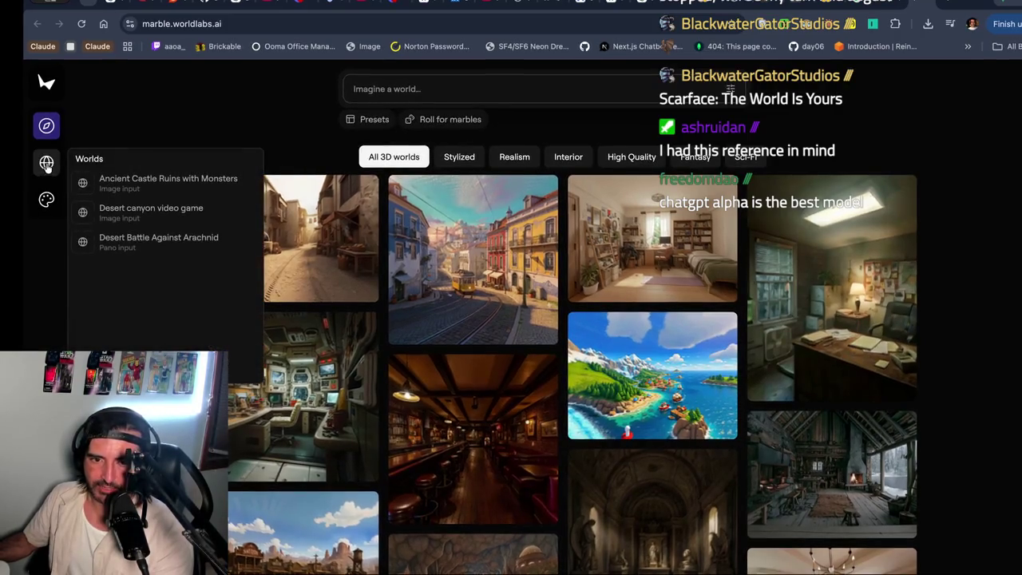
click(148, 180)
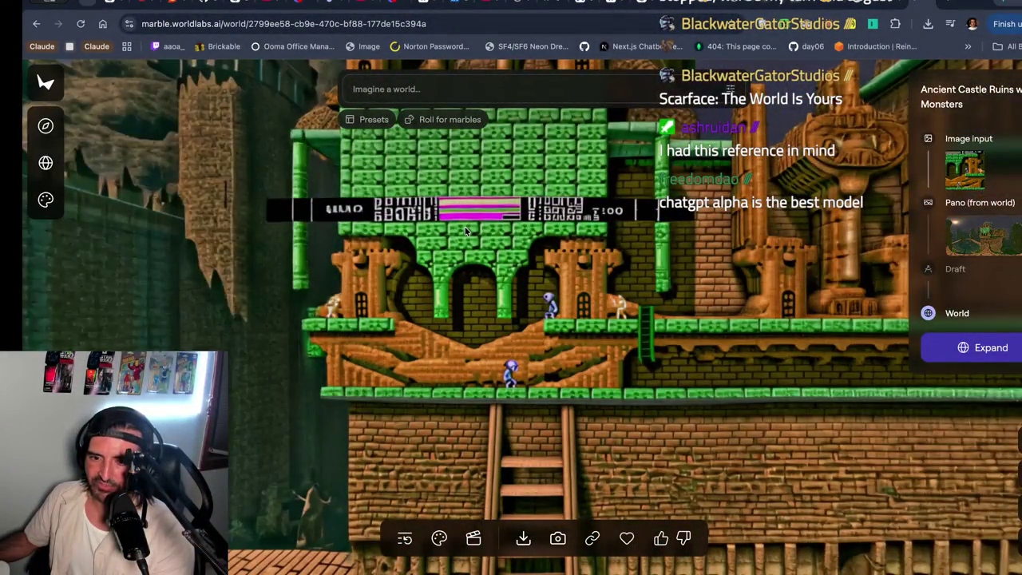
- Tour the castle world's 3D view, then return to the Orca paper tab
scroll(465, 228, up, 5)
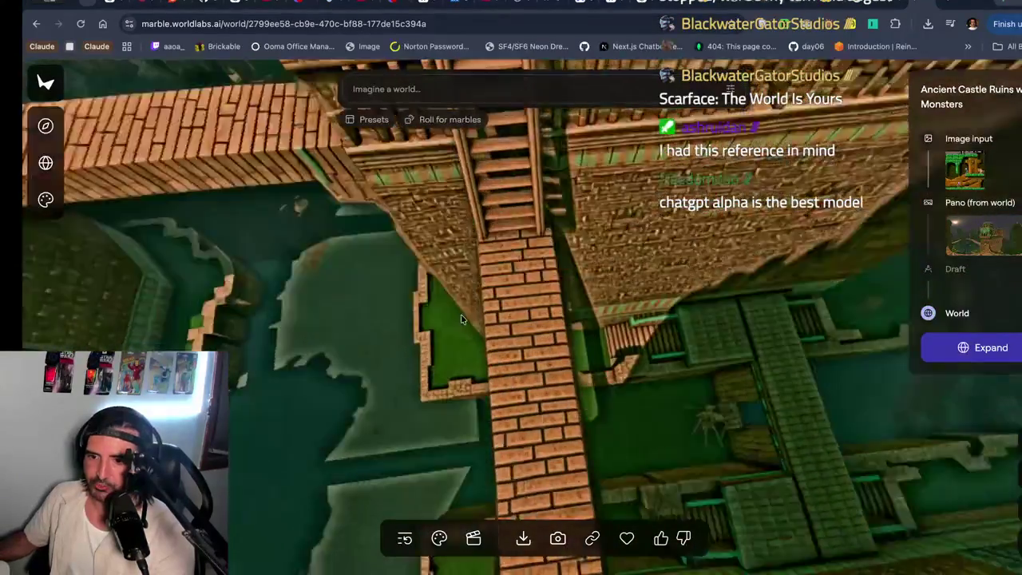
drag(461, 319, 486, 248)
scroll(486, 245, up, 5)
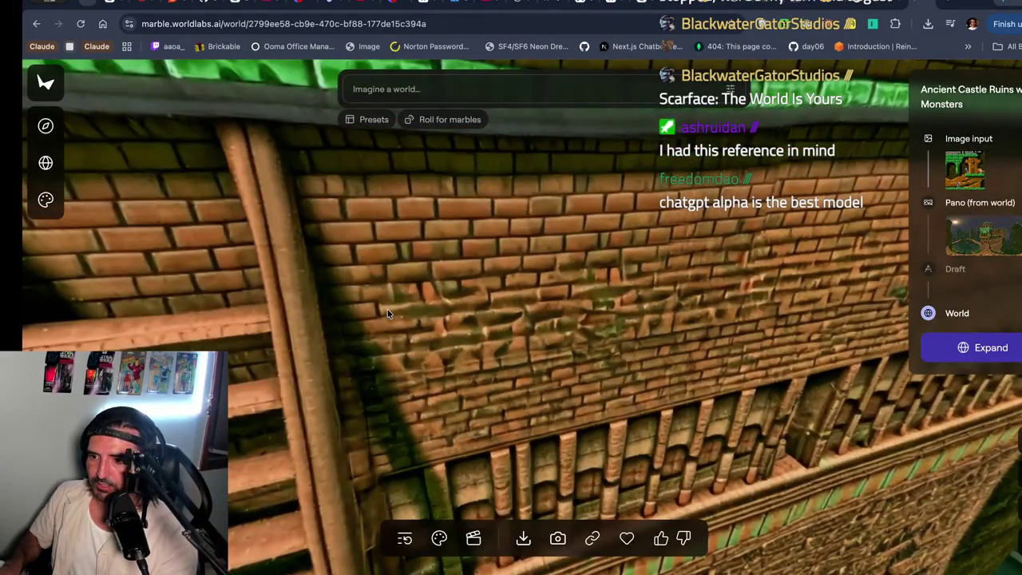
scroll(387, 309, down, 5)
scroll(388, 313, up, 5)
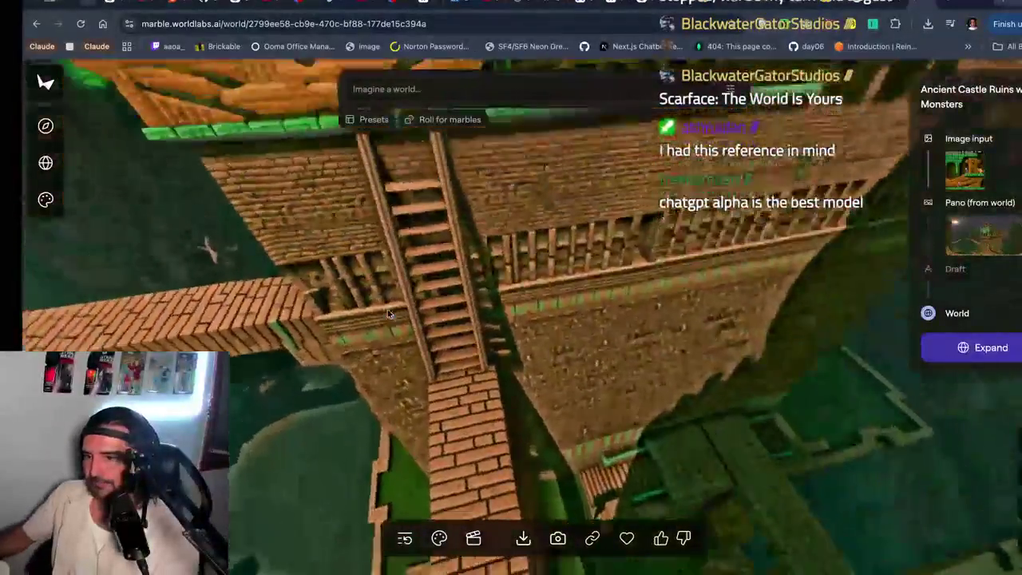
scroll(387, 313, up, 5)
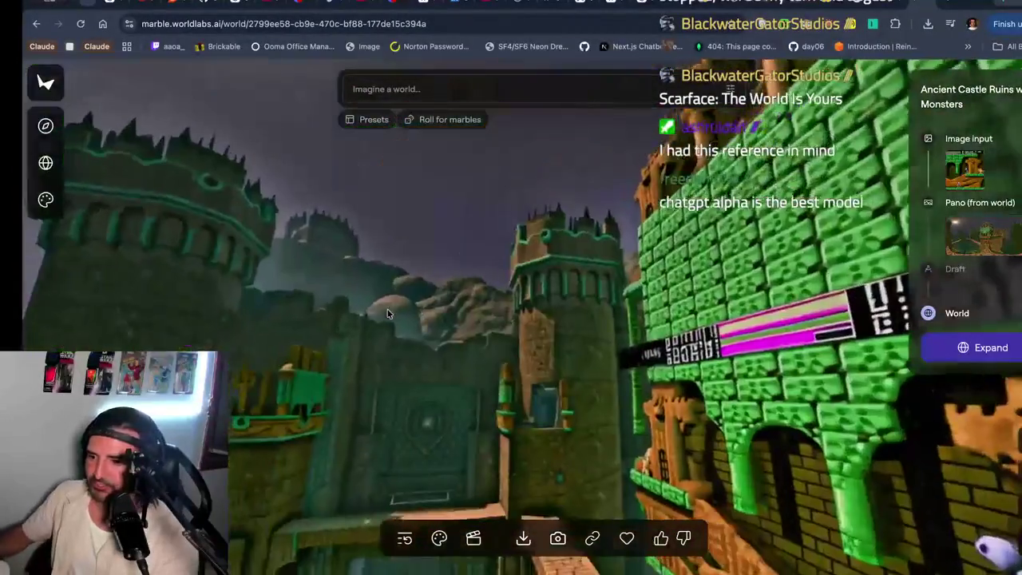
scroll(387, 313, up, 3)
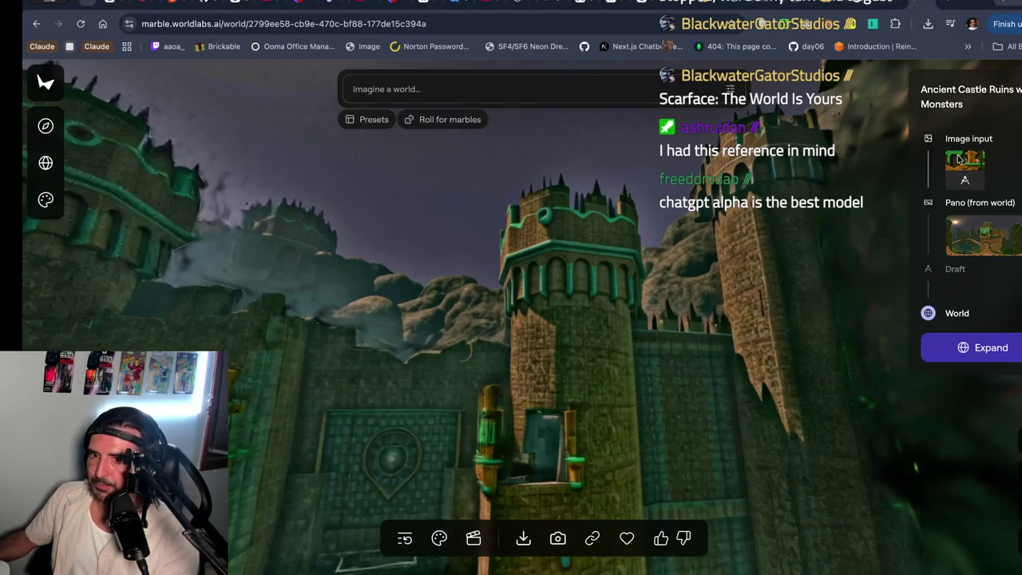
click(830, 7)
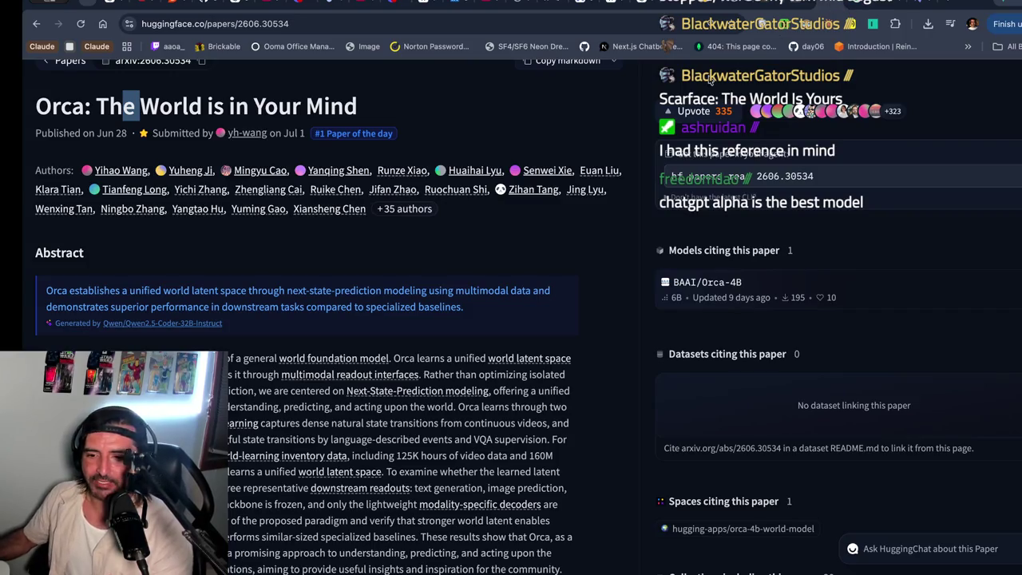
- Read the Orca abstract, including its passage on Next-State-Prediction modeling
scroll(496, 231, down, 3)
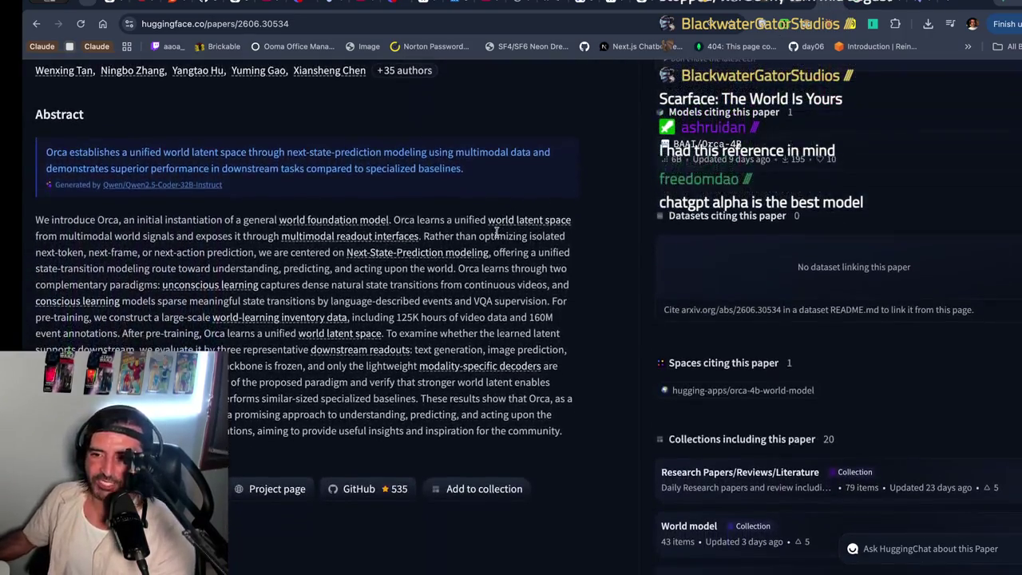
scroll(497, 232, up, 1)
mouse_move(36, 254)
mouse_down()
mouse_move(249, 254)
mouse_move(260, 384)
mouse_up()
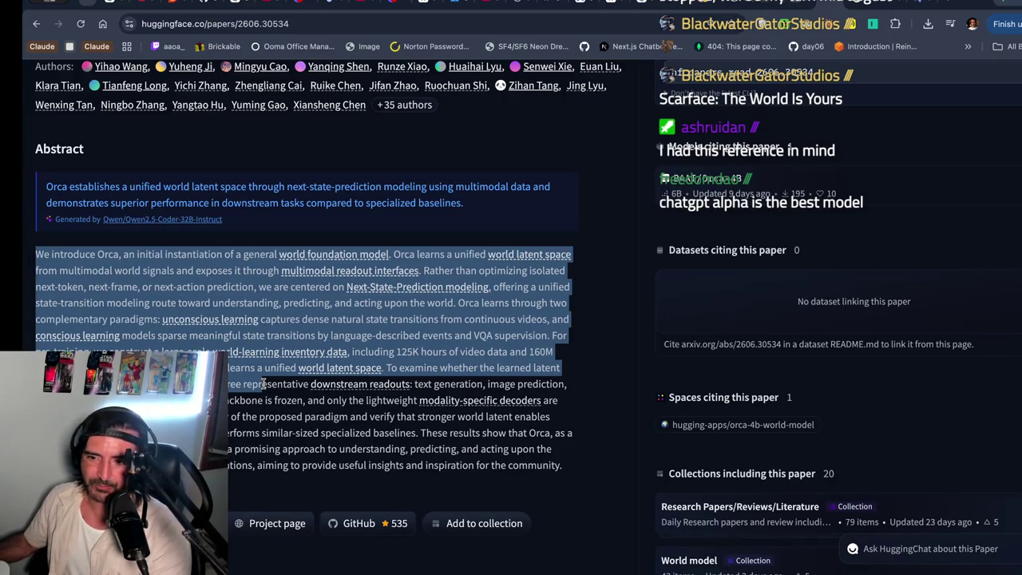
scroll(264, 384, down, 1)
click(287, 345)
mouse_move(293, 257)
mouse_down()
mouse_move(303, 358)
mouse_move(292, 328)
mouse_up()
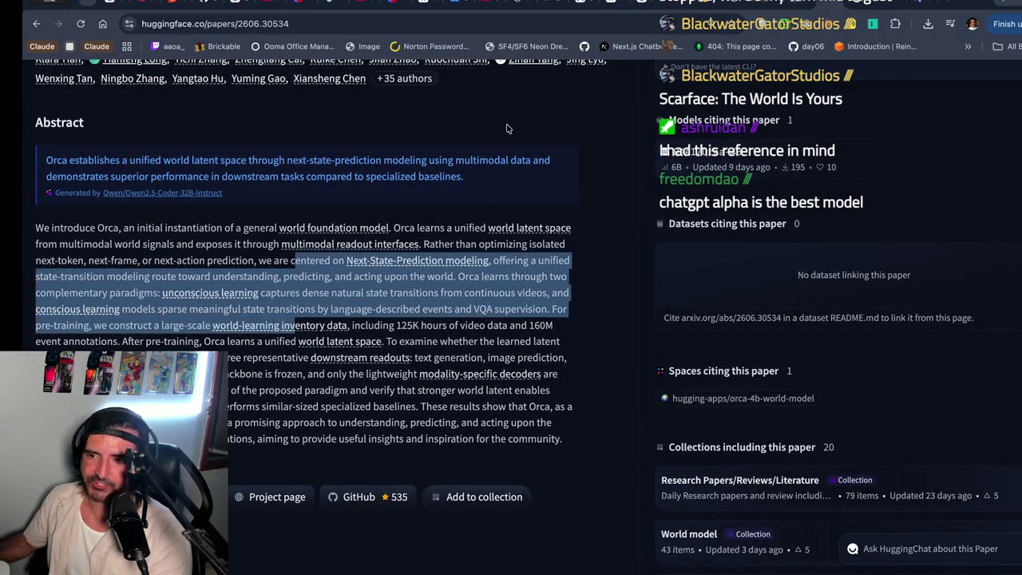
- Select the Orca paper's full web address and switch to the Excalidraw whiteboard
click(285, 24)
click(283, 250)
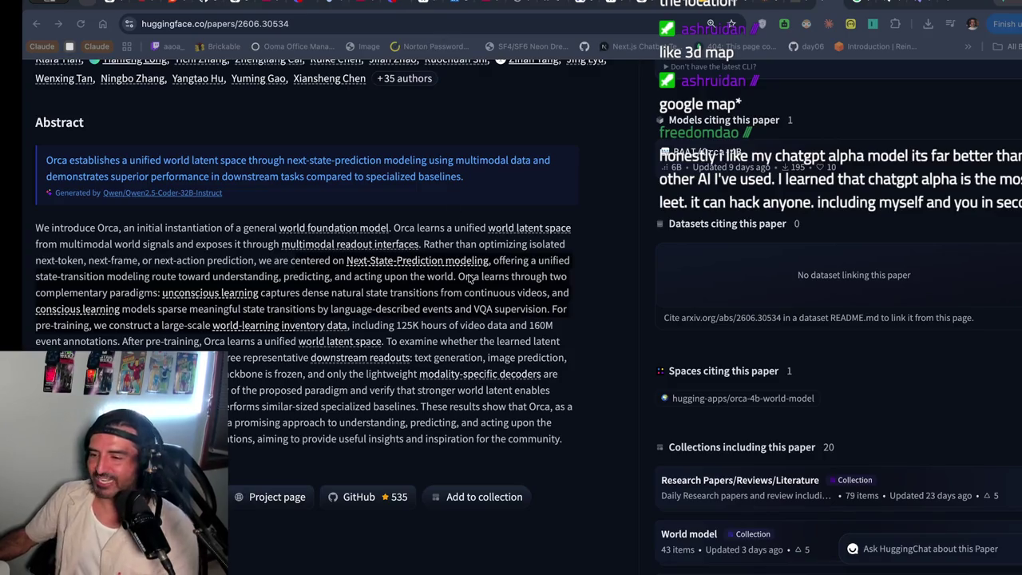
key(super+l)
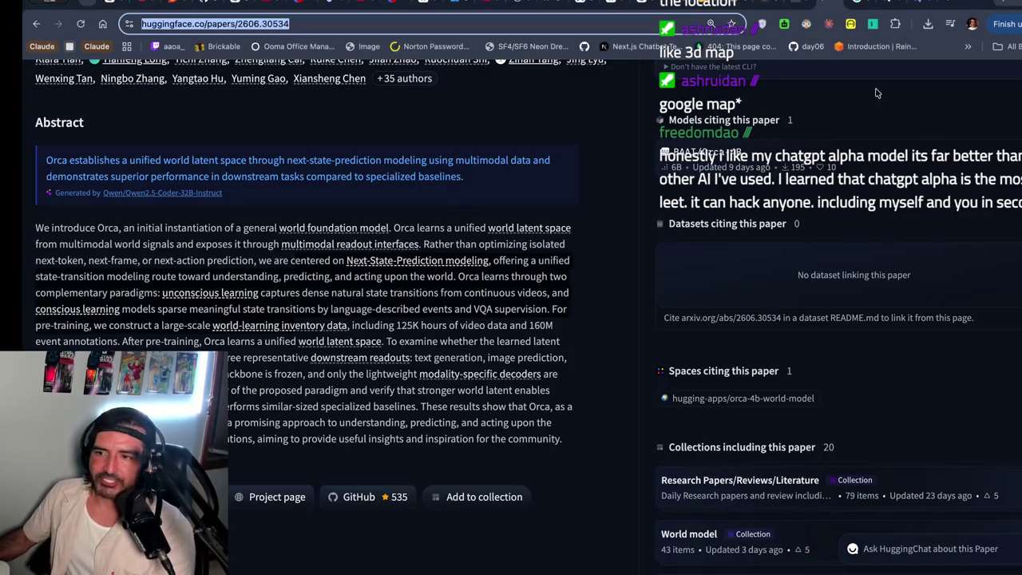
click(579, 5)
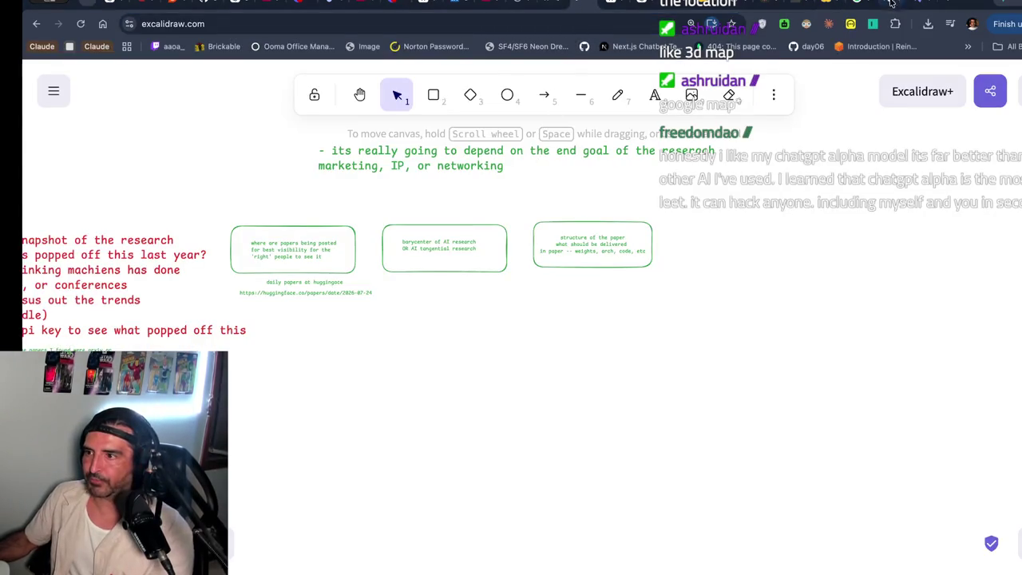
- Switch back to the Markdown Live Preview list of top papers
click(799, 4)
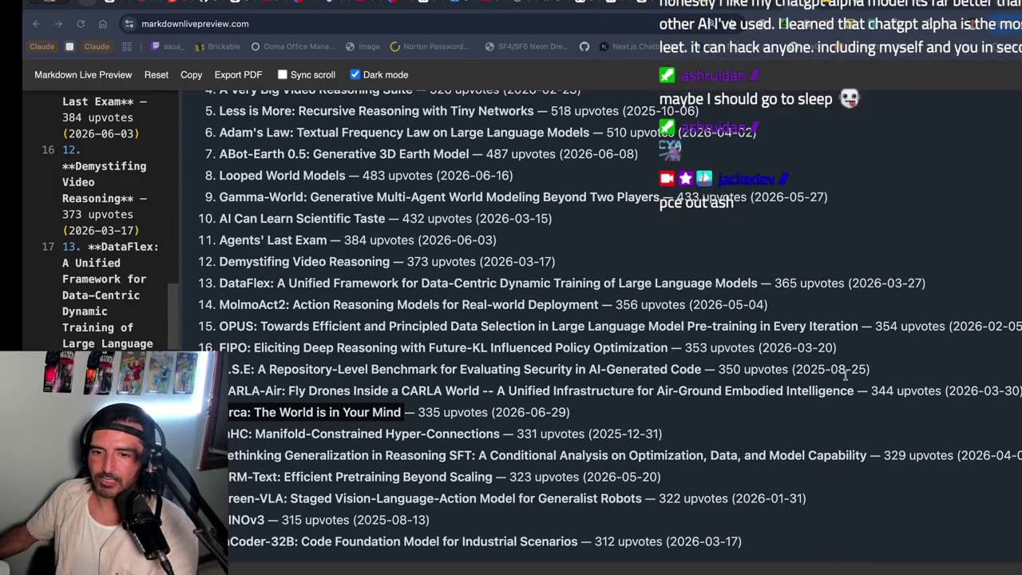
- Scroll the Markdown paper list, then type 'google geni' in a new tab
key(super+Tab)
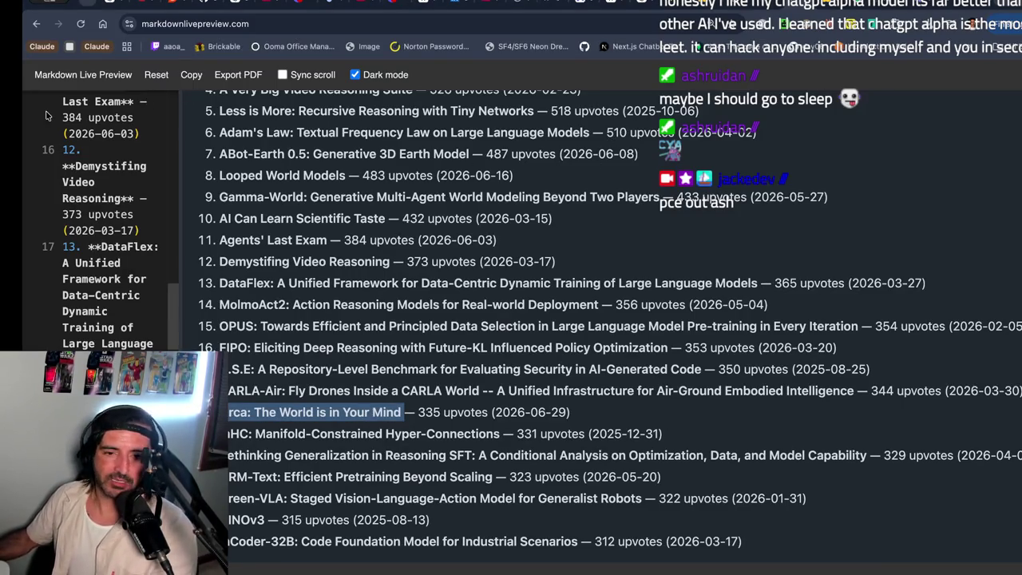
click(709, 22)
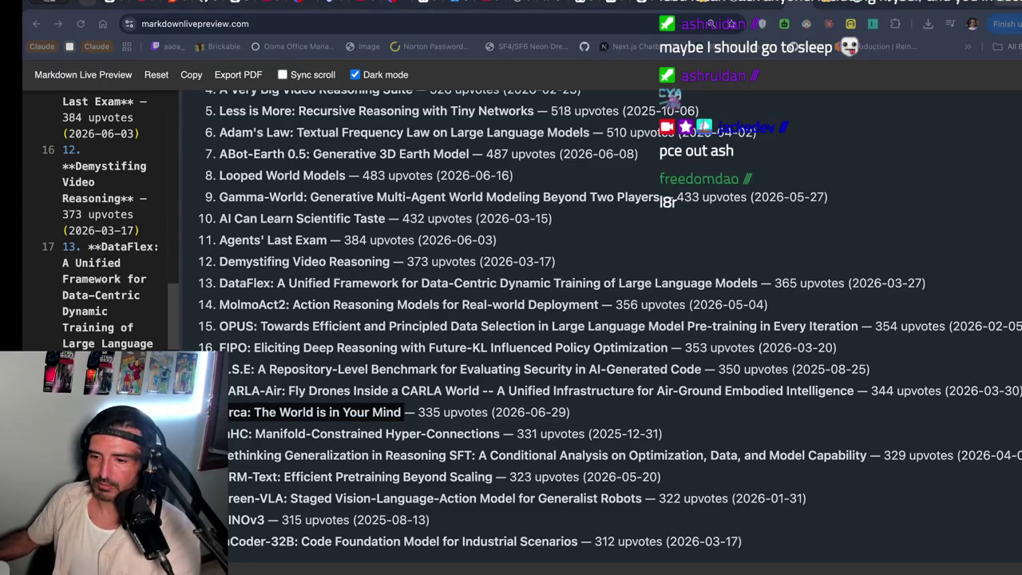
scroll(633, 244, up, 2)
scroll(633, 244, up, 2)
scroll(382, 361, down, 4)
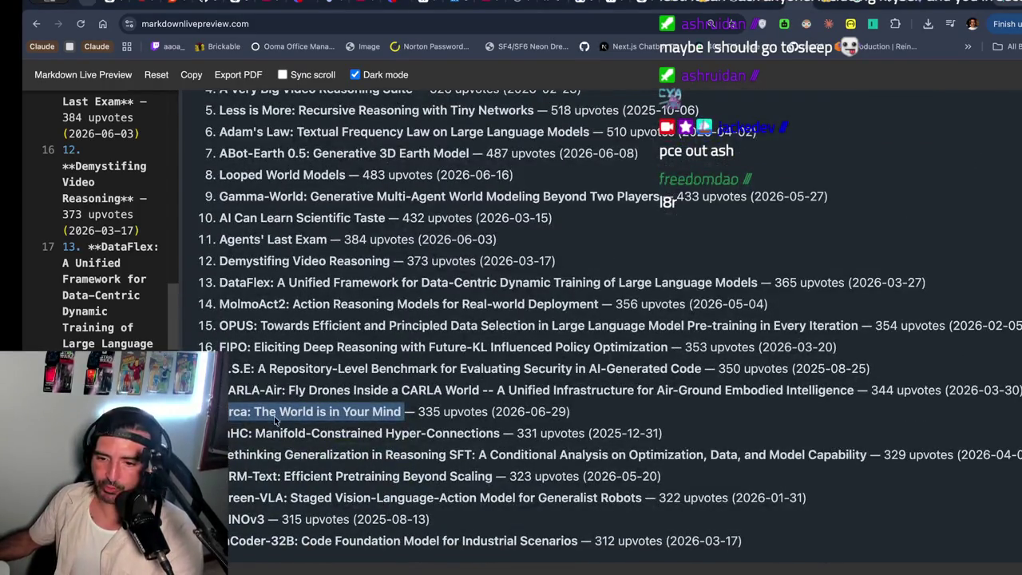
key(super+t)
text(google geni)
- Run the Google search and find DeepMind's Genie 3 world model result
key(Return)
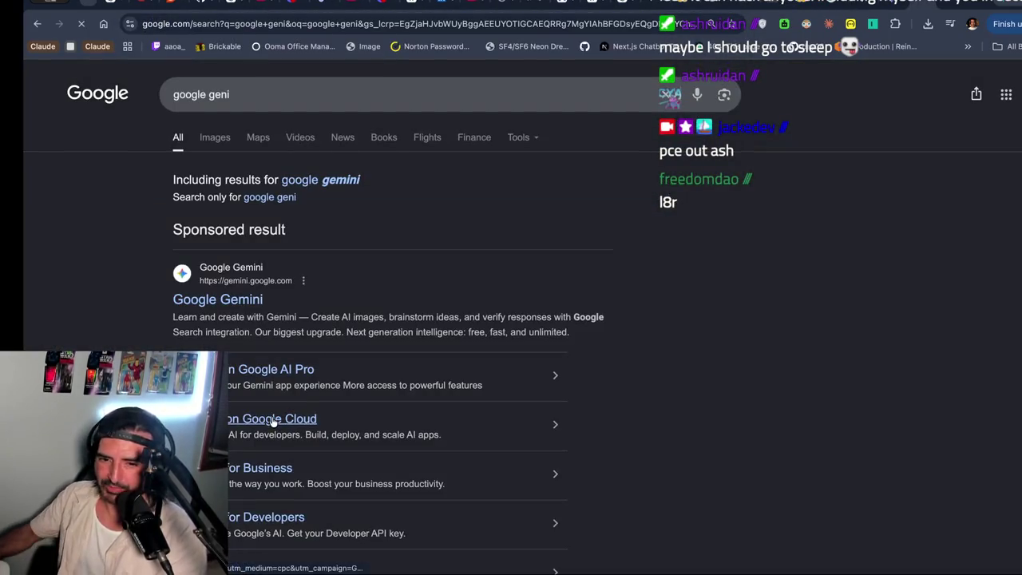
scroll(178, 312, down, 7)
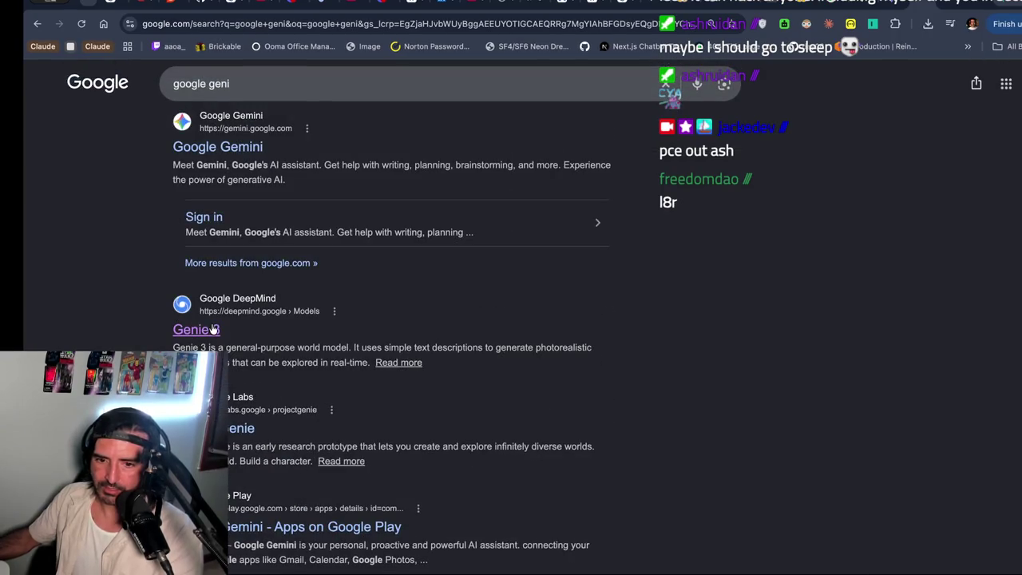
scroll(374, 338, down, 2)
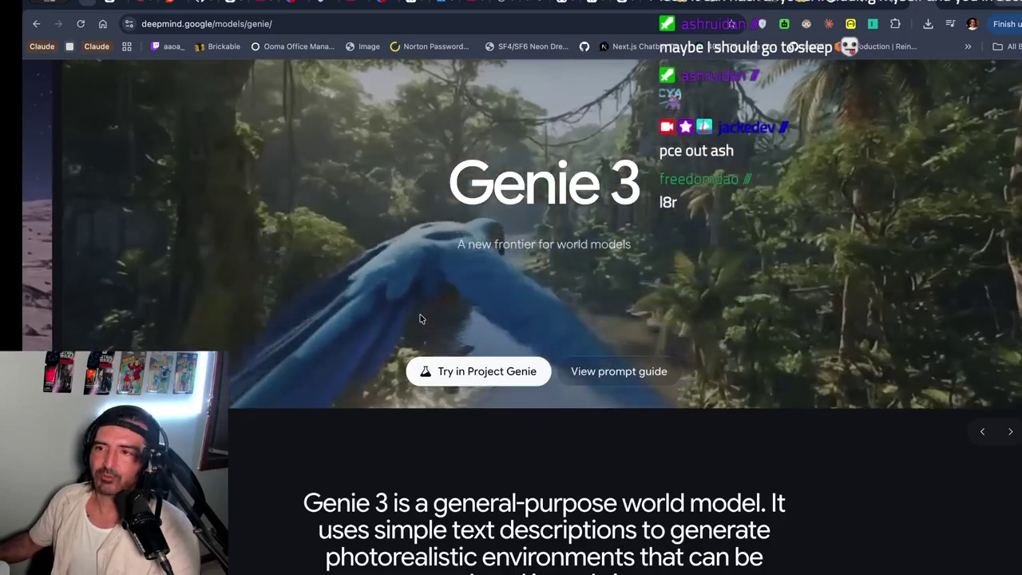
- Load chatgpt.com in a new tab
key(ctrl+t)
text(chatgpt.com)
key(Return)
- Ask ChatGPT which company raised $300M for world models and note the Decart answer
text(what)
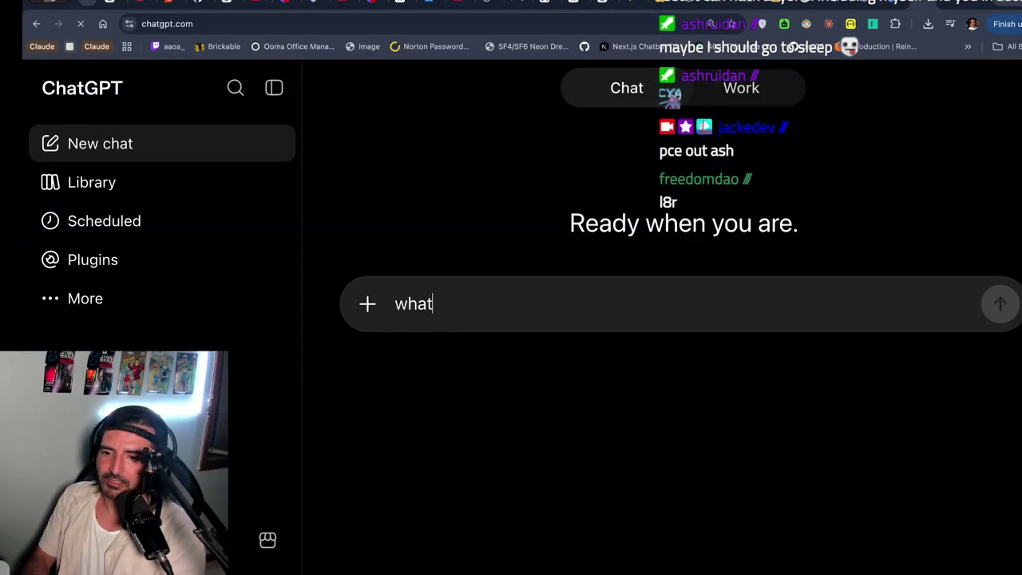
text(is th)
key(ctrl+a)
text(name of company tha)
key(BackSpace)
text(raised 300m)
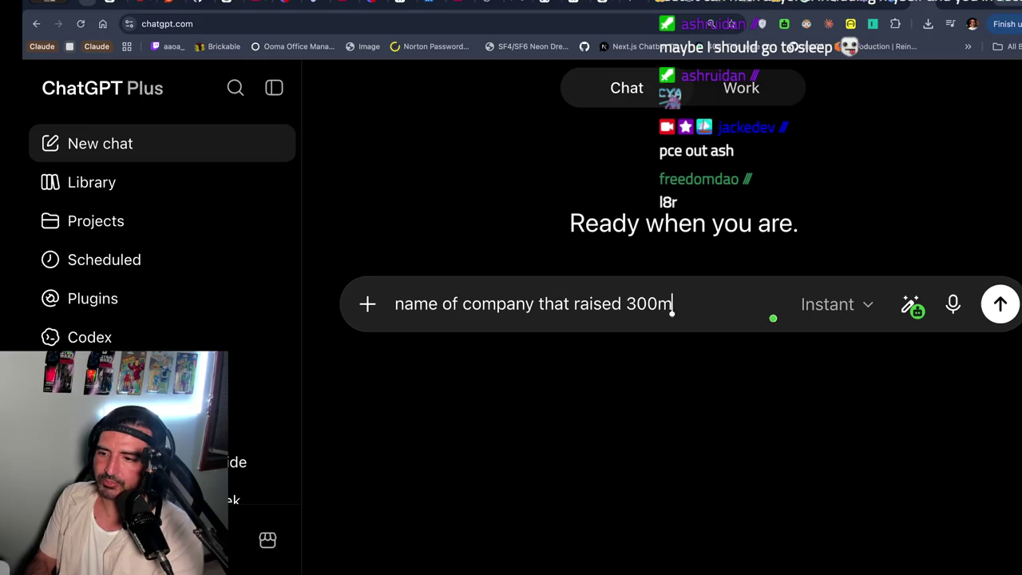
key(BackSpace)
key(BackSpace)
text(for world mod)
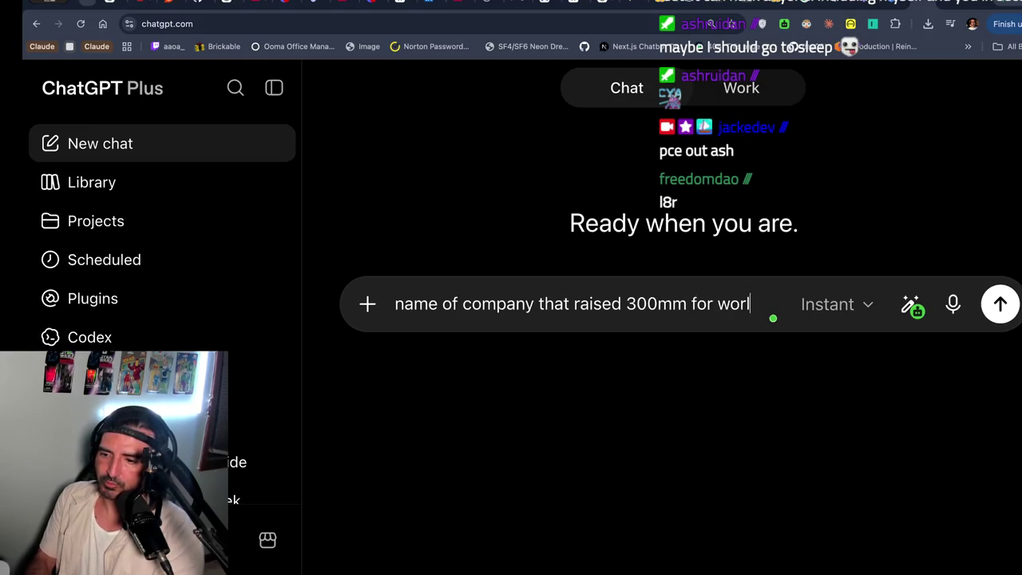
key(Return)
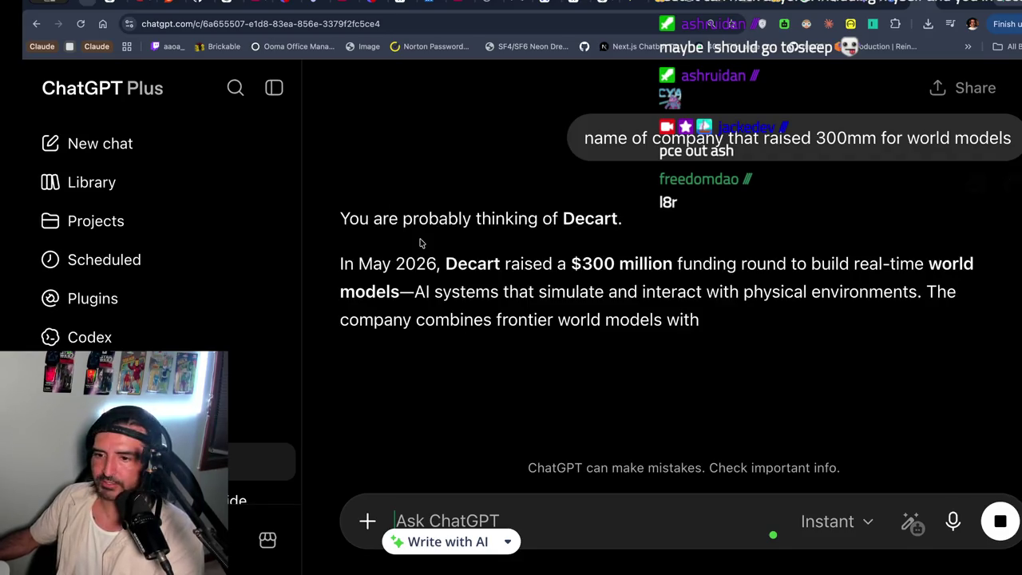
drag(445, 263, 453, 286)
scroll(452, 286, down, 3)
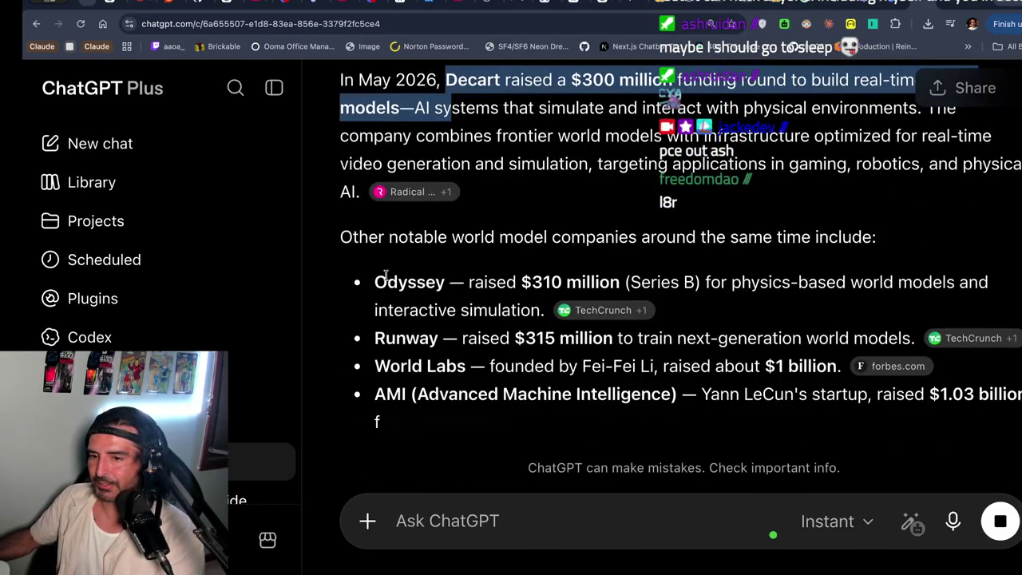
- Open the Odyssey website in a new tab
key(ctrl+t)
text(odyssey)
key(Return)
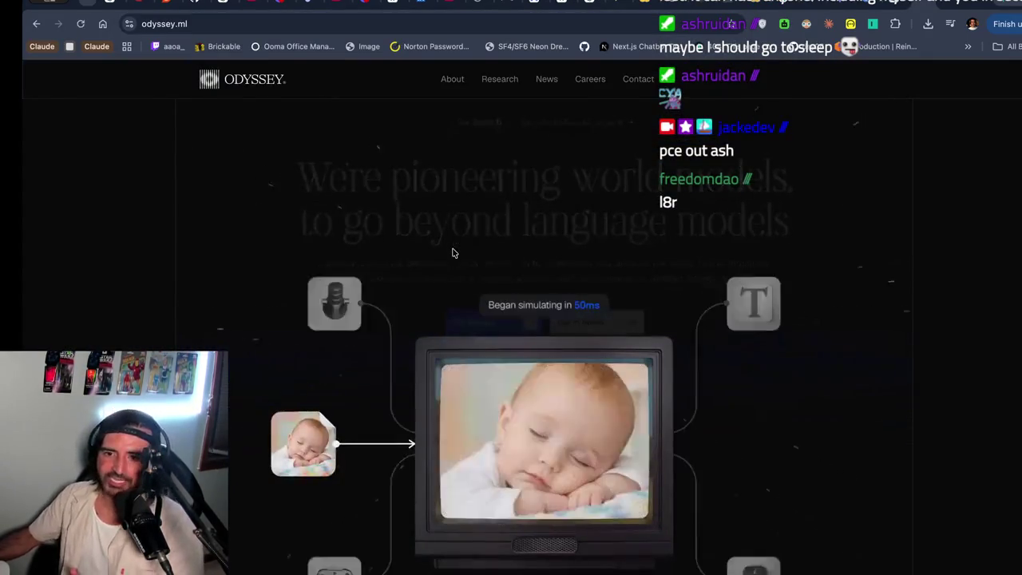
- Look over Odyssey's model cards through Agora-1 and PROWL-1, then go to the YouTube tab
scroll(451, 253, down, 5)
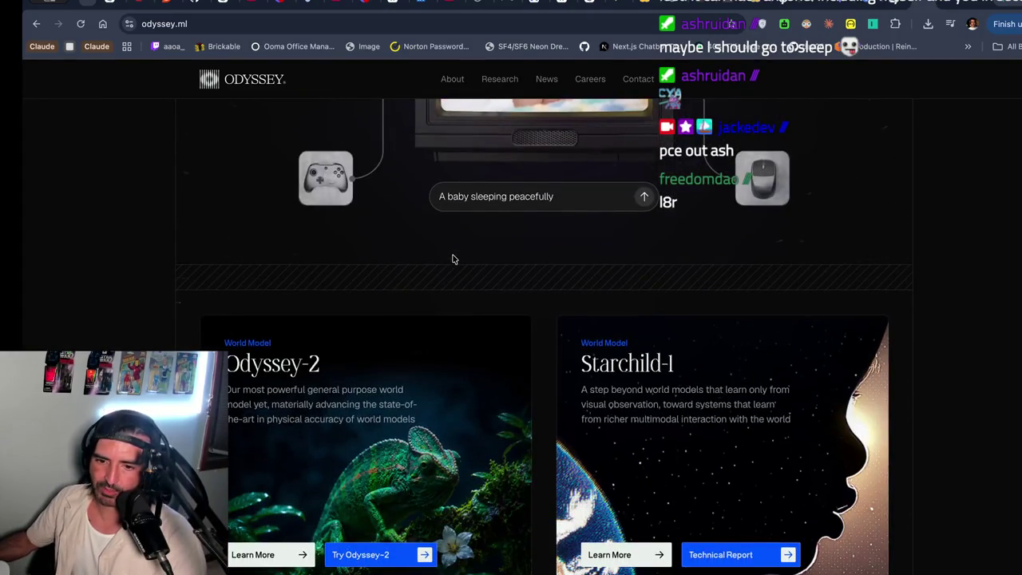
scroll(452, 259, down, 3)
click(234, 24)
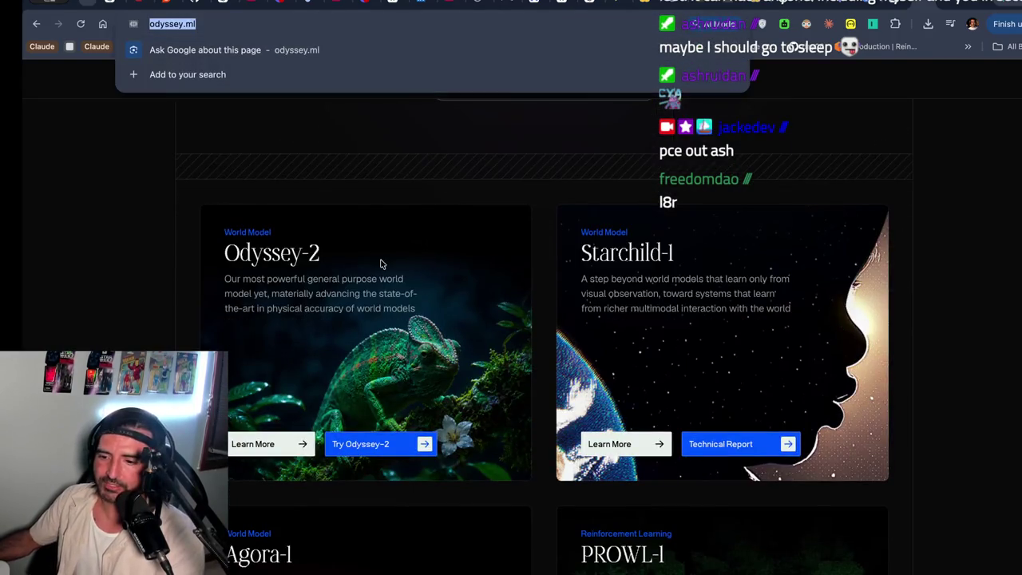
scroll(367, 268, down, 1)
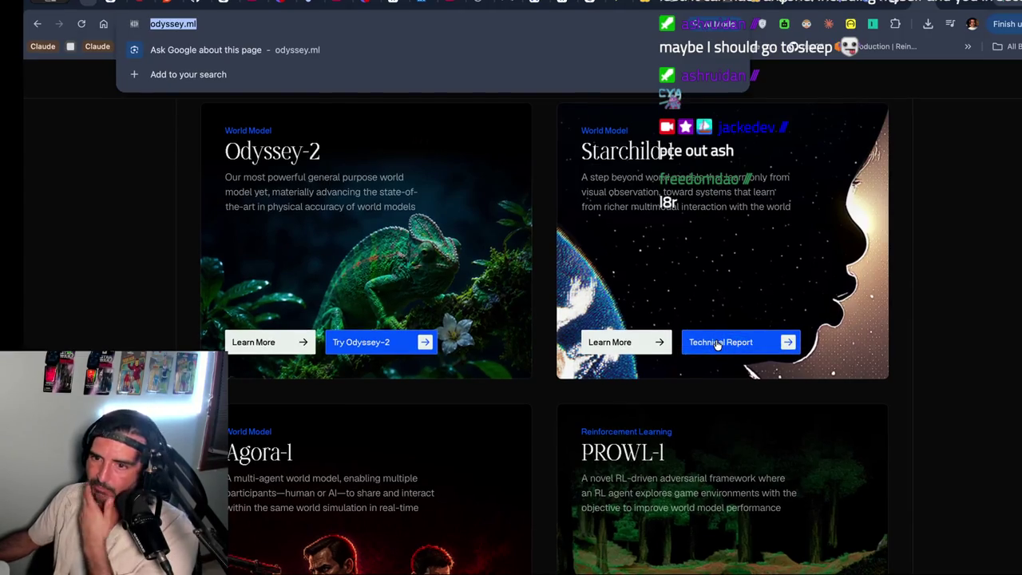
scroll(717, 343, down, 1)
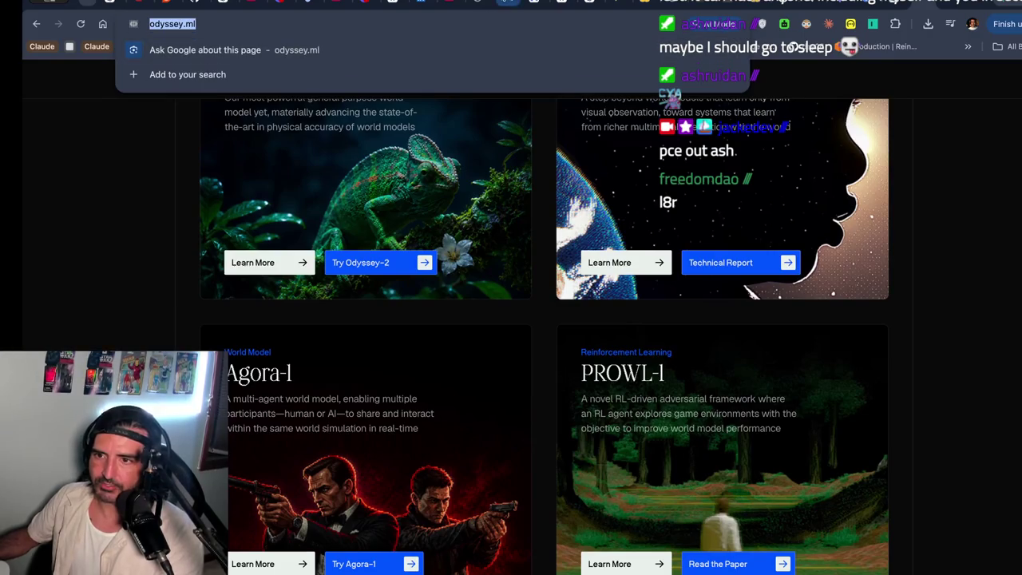
click(506, 4)
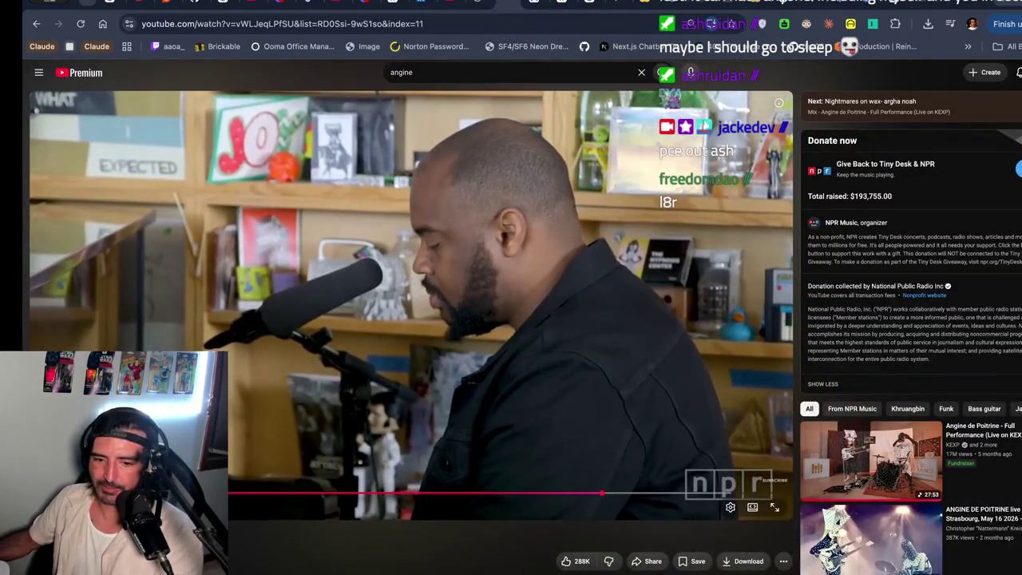
- Search YouTube for 'cyberpunk stay at your house', start the Edgerunners music video, then return to Excalidraw
scroll(412, 385, down, 2)
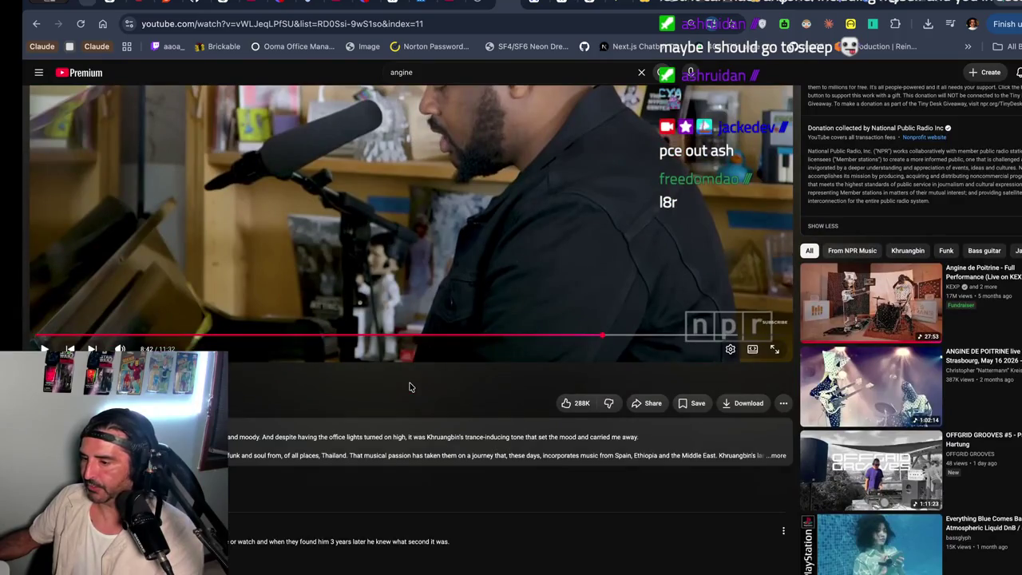
scroll(410, 388, down, 3)
scroll(480, 184, up, 10)
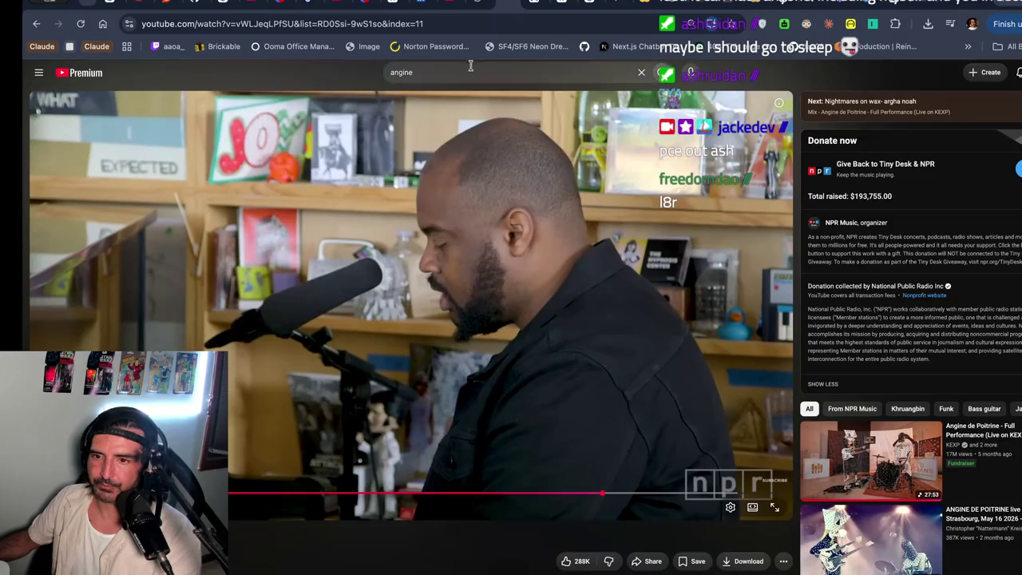
click(463, 70)
text(cybper)
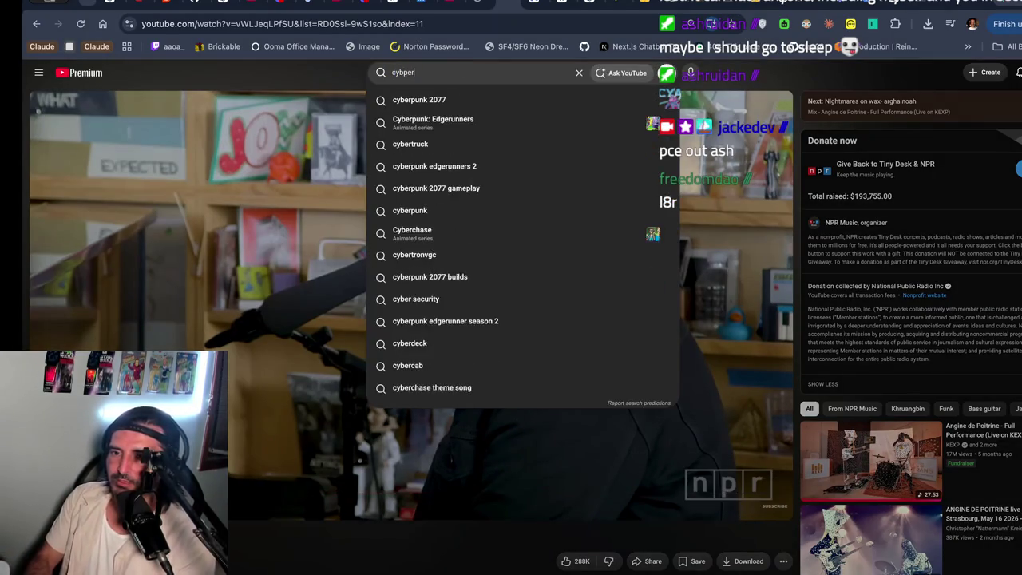
text(unk)
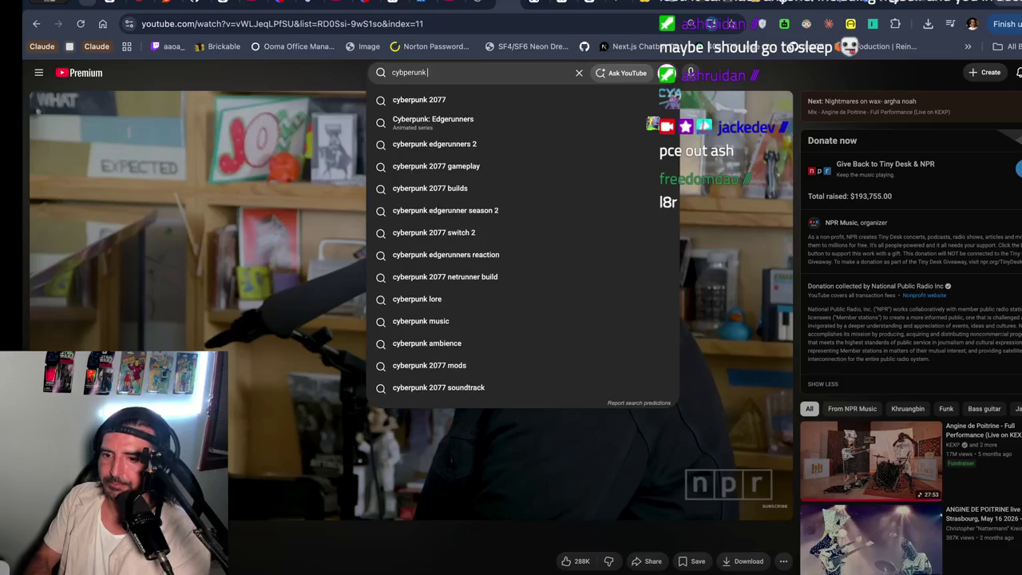
text( stay out)
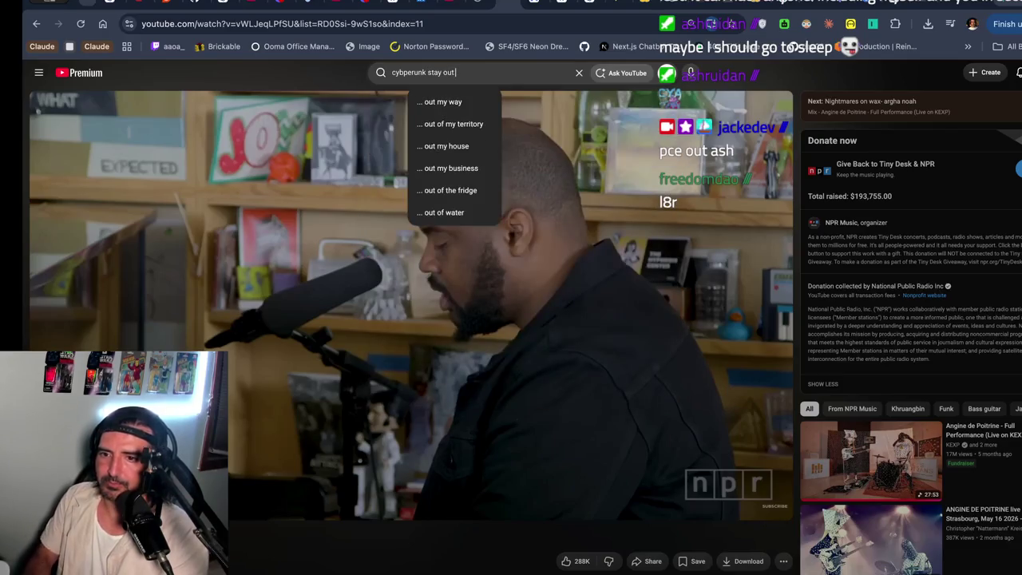
key(BackSpace)
key(BackSpace)
key(BackSpace)
text(at your house)
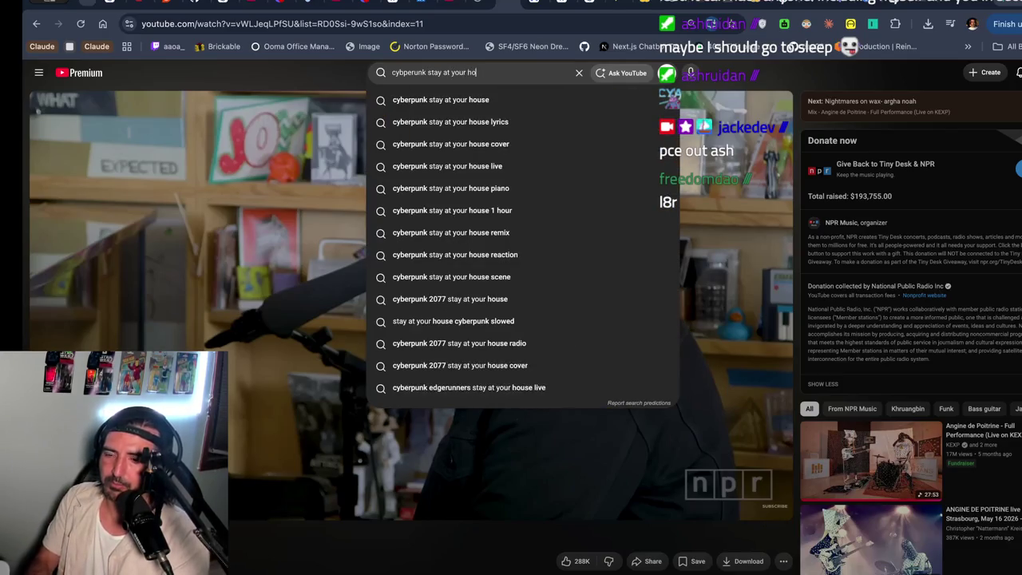
key(Return)
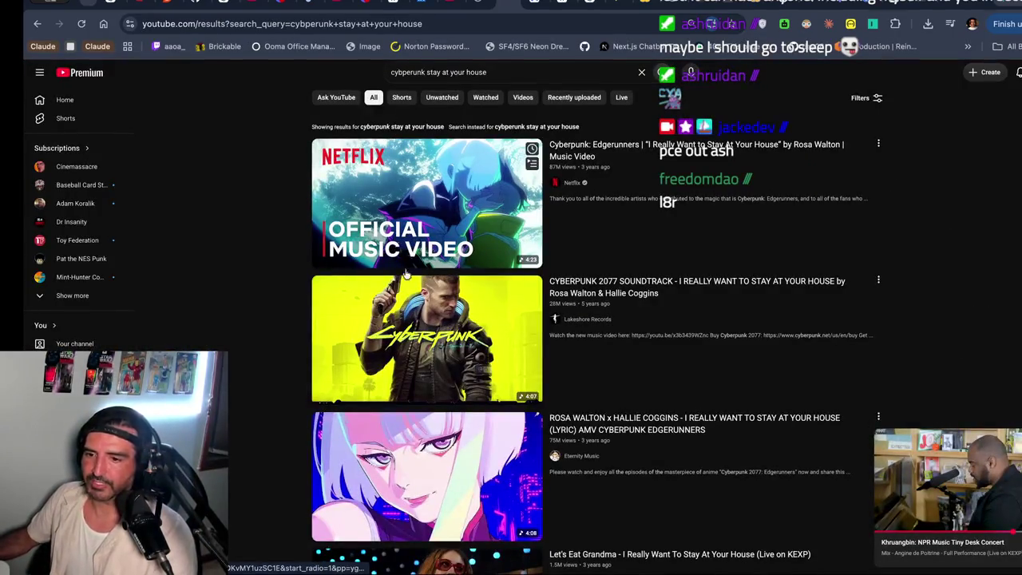
click(411, 201)
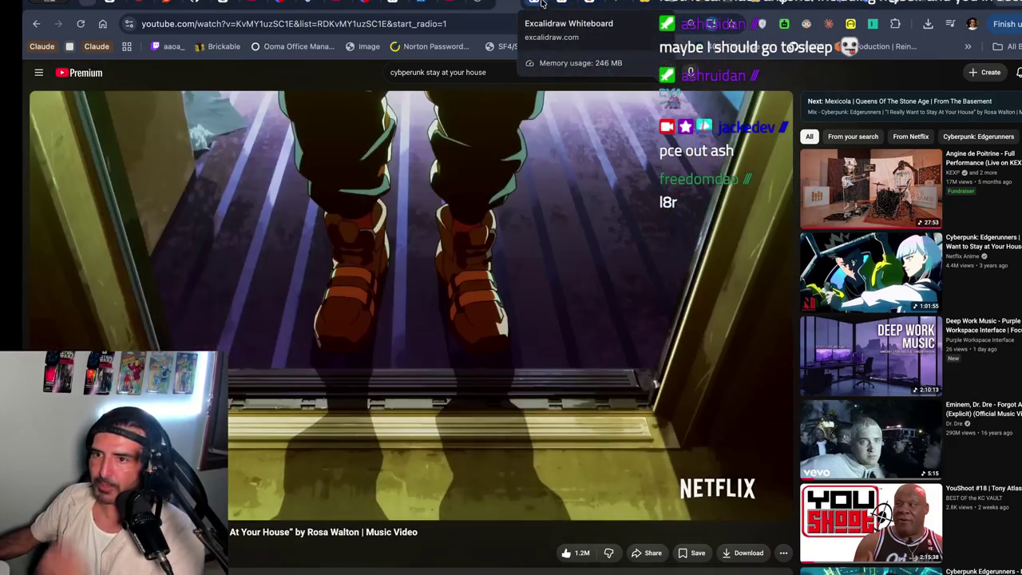
click(591, 4)
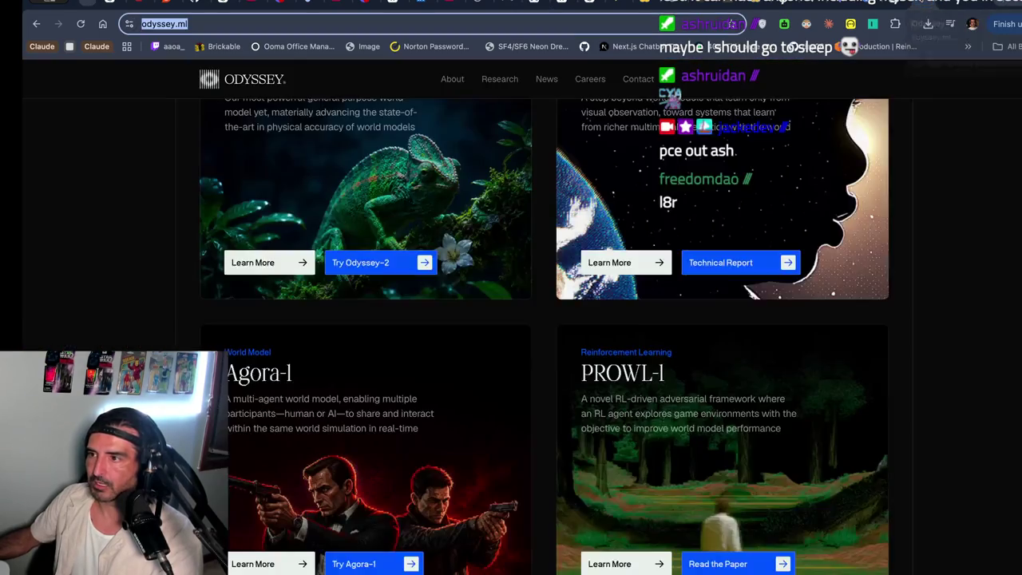
- Add the odyssey.ml address on a new line under the Hugging Face daily-papers link
click(725, 4)
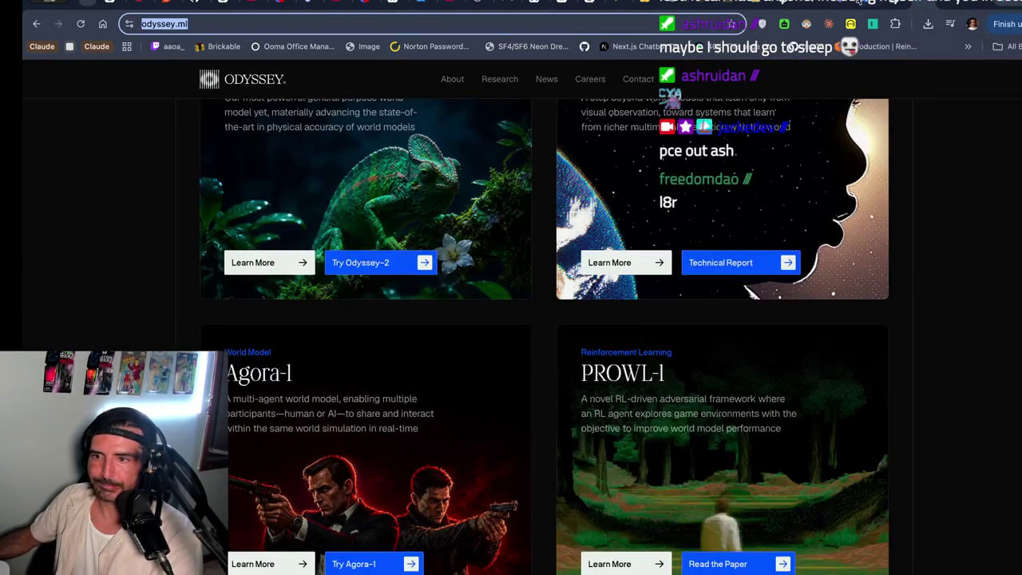
click(563, 4)
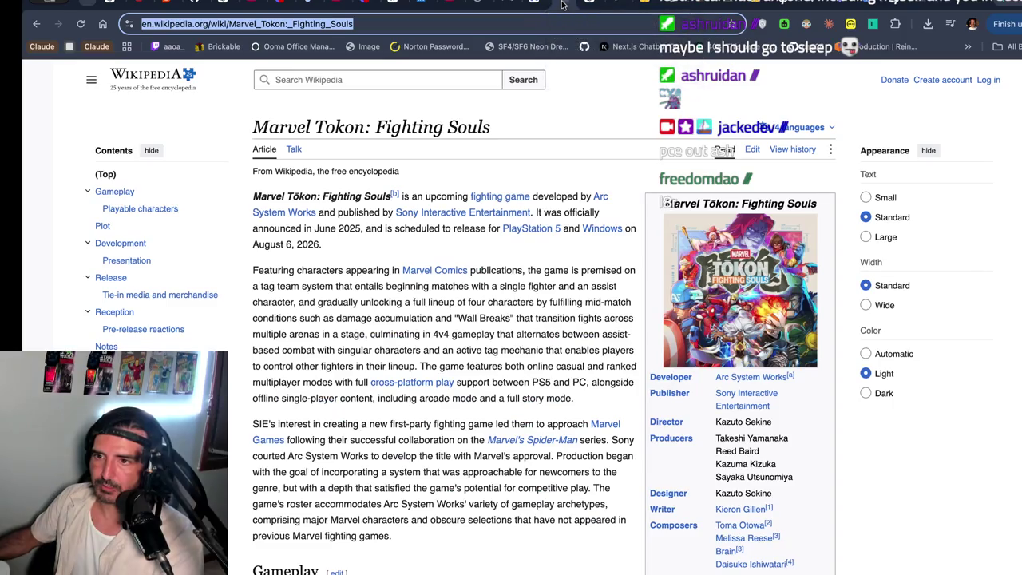
click(534, 2)
click(321, 288)
double_click(359, 293)
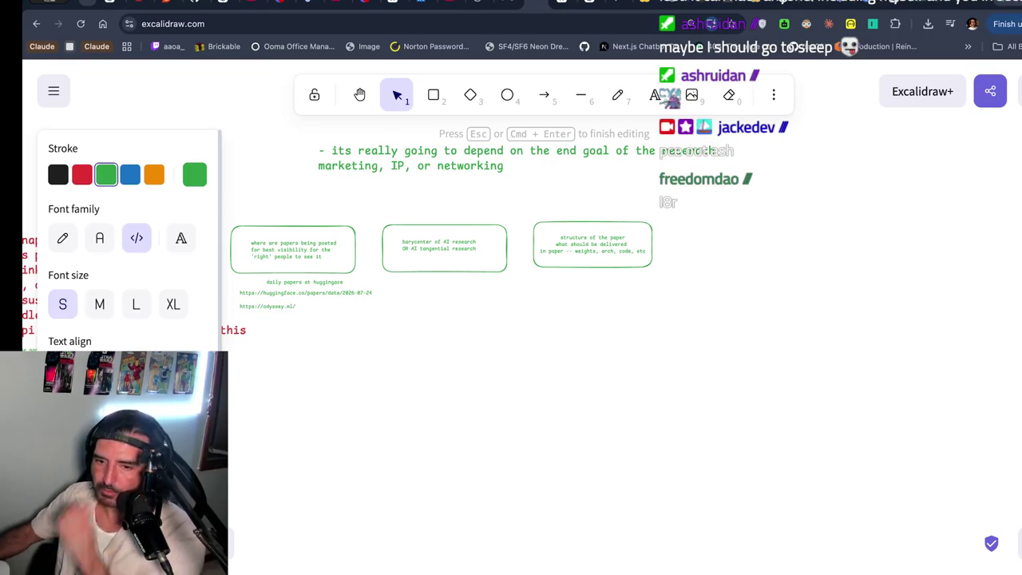
click(372, 299)
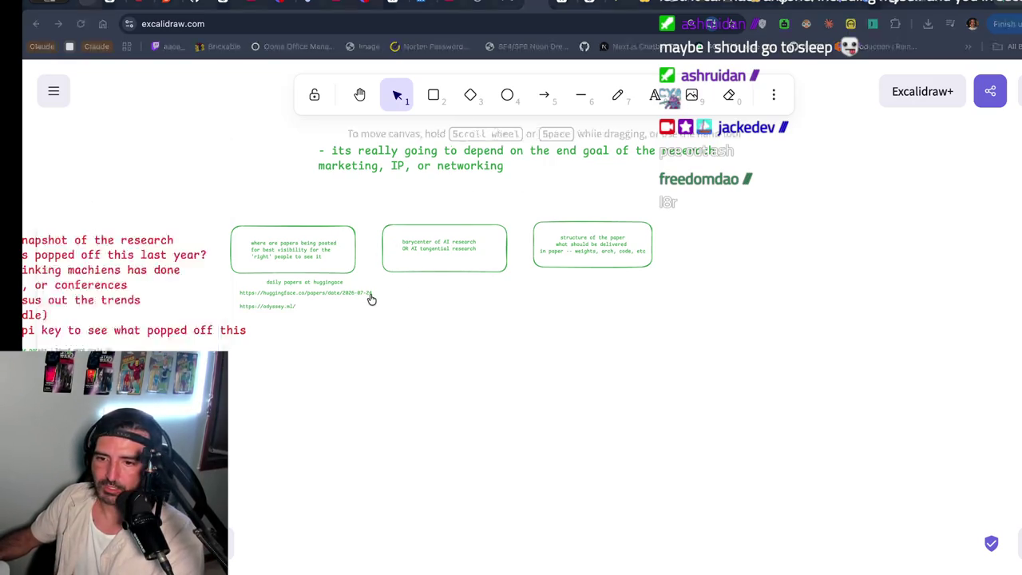
- Add a line naming most_cited_papers.md beneath the link text on the whiteboard
click(299, 301)
double_click(319, 304)
text(most_cited_papers.md)
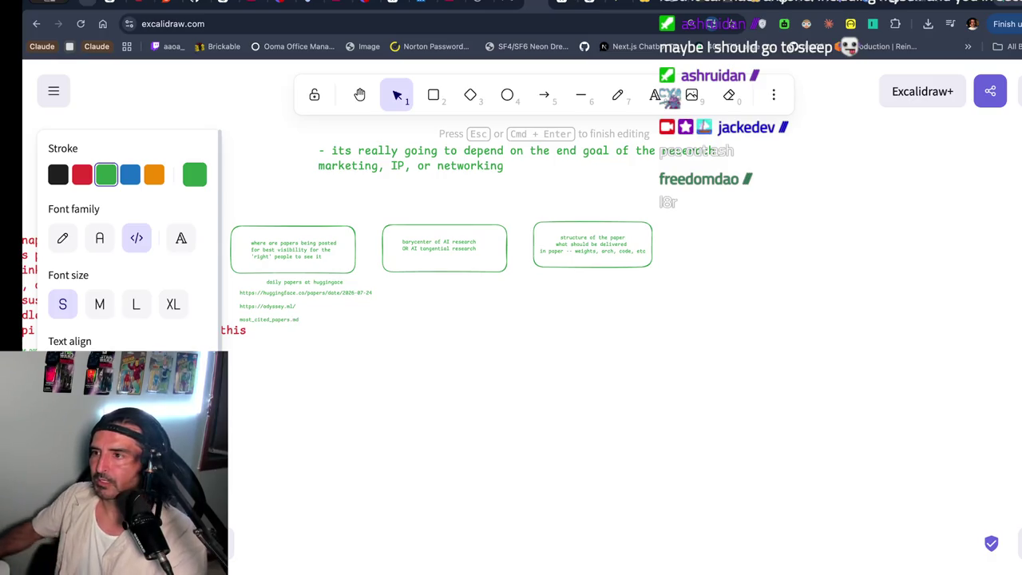
scroll(466, 326, right, 2)
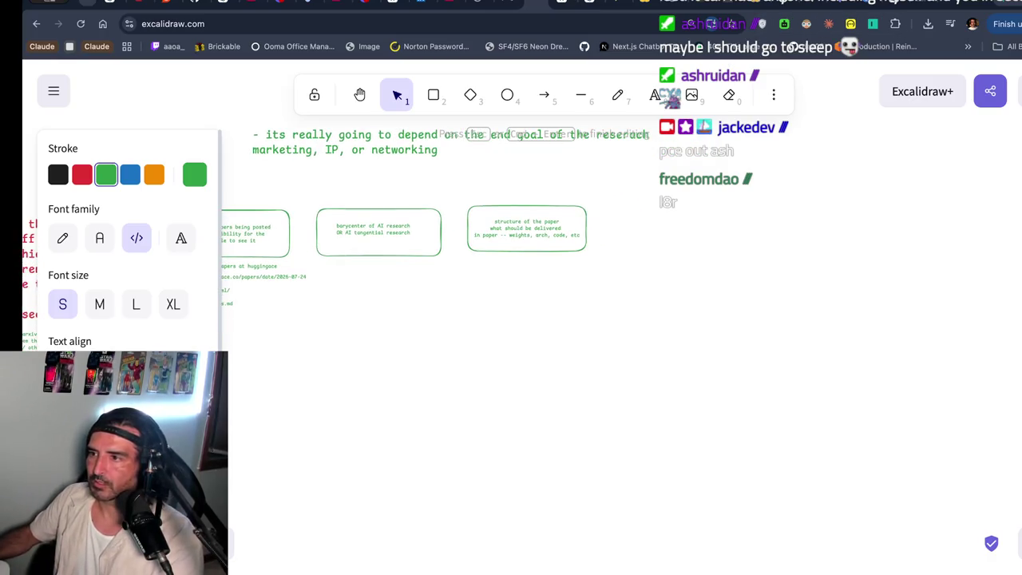
click(910, 4)
- Close all tabs to the right of the Markdown Live Preview paper list tab
click(888, 4)
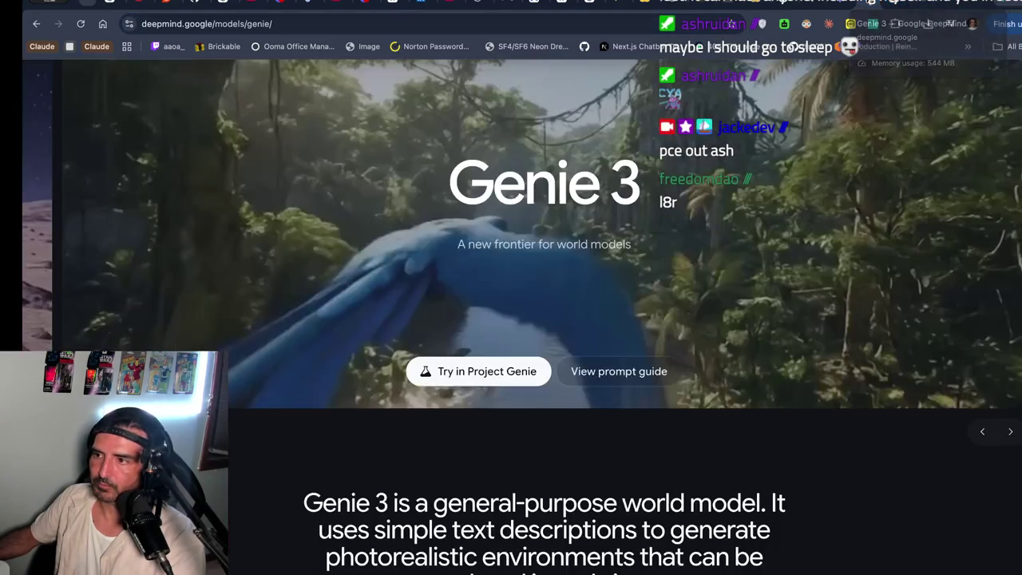
click(776, 3)
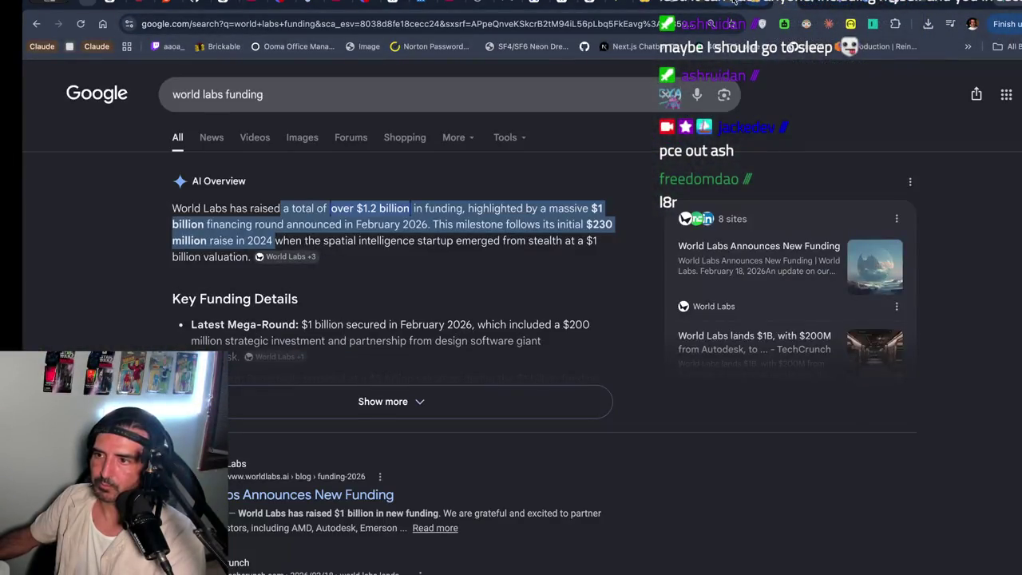
click(730, 4)
right_click(726, 3)
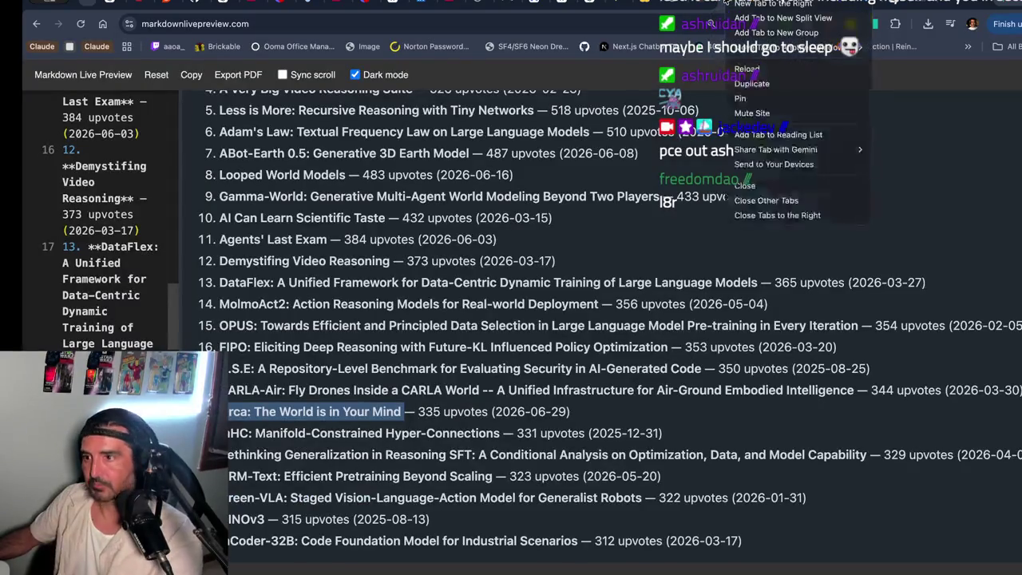
click(767, 214)
scroll(459, 318, up, 5)
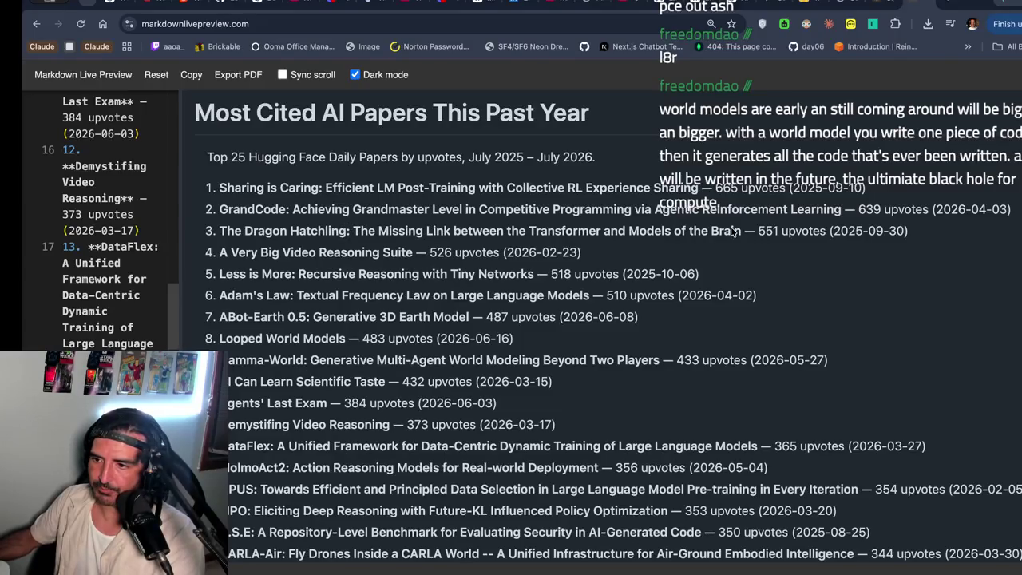
- Copy The Dragon Hatchling paper title into a new tab's search, followed by 'hugging'
double_click(318, 231)
right_click(343, 231)
key(Escape)
click(795, 212)
drag(741, 229, 227, 230)
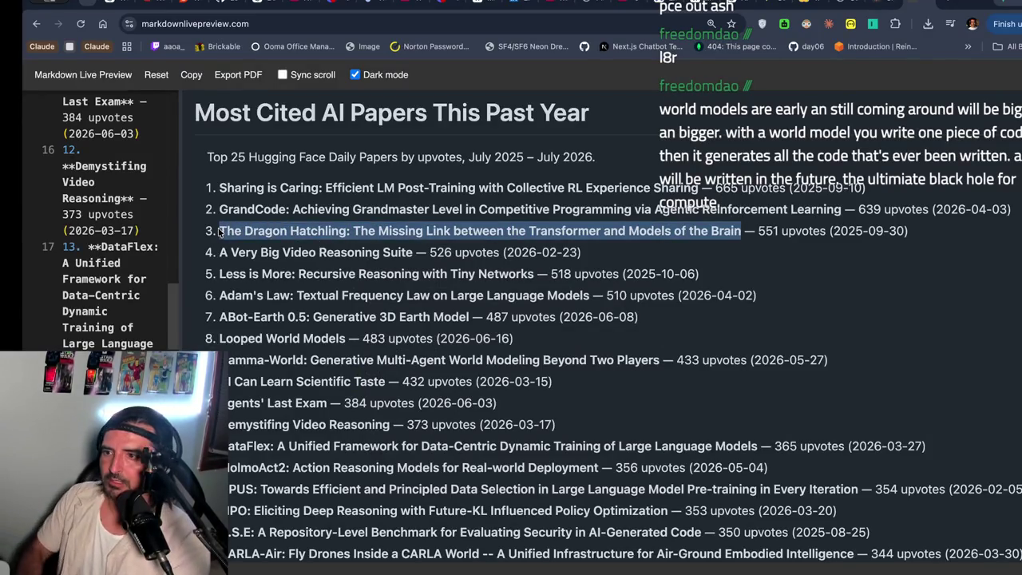
key(ctrl+c)
key(ctrl+t)
key(ctrl+v)
text(hugging)
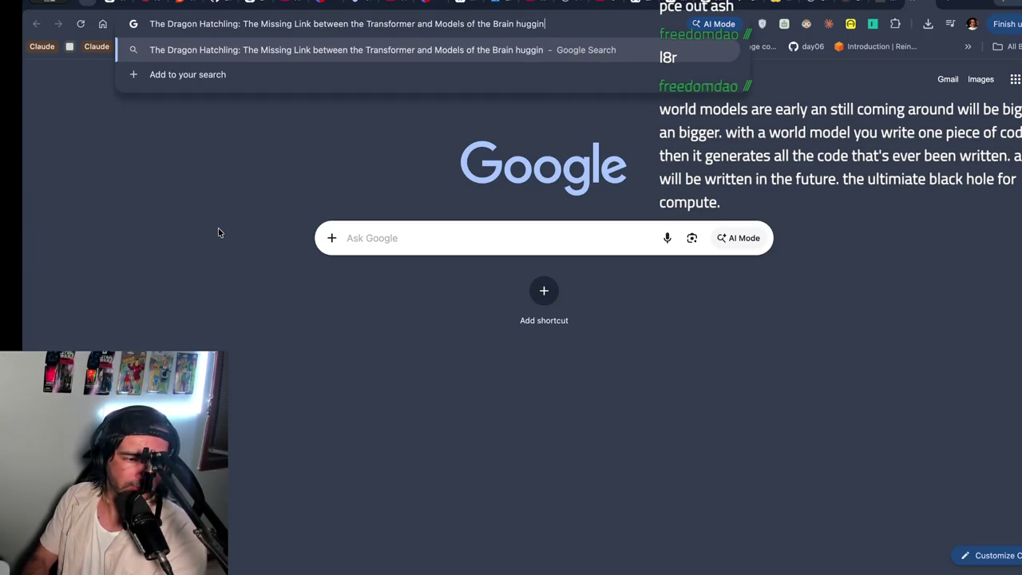